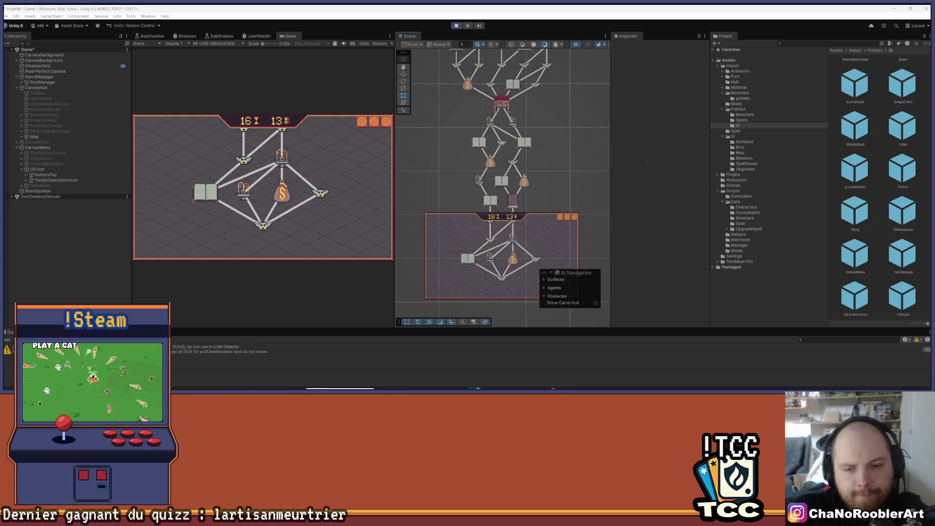
- Bring up MapManager's GenerateNodes and select the CodeSpellEquipped spell-count condition on line 162
click(504, 385)
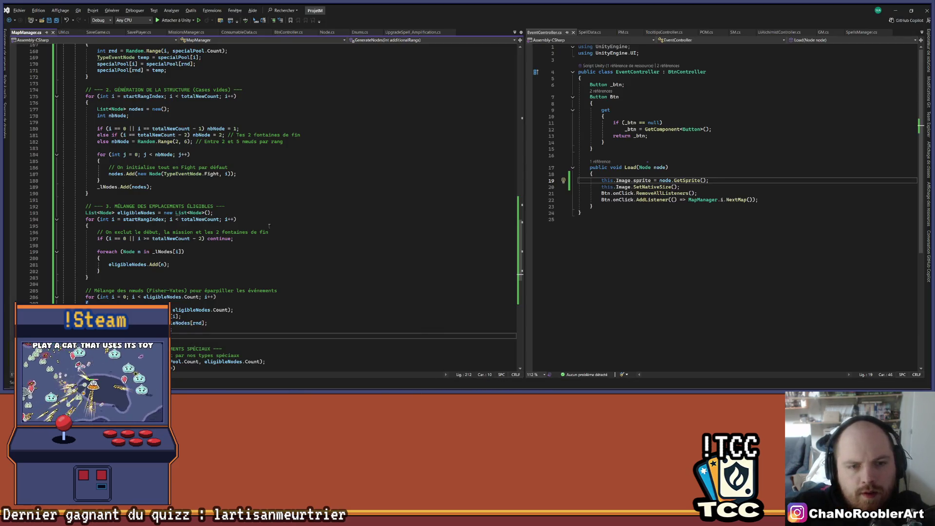
scroll(278, 221, up, 7)
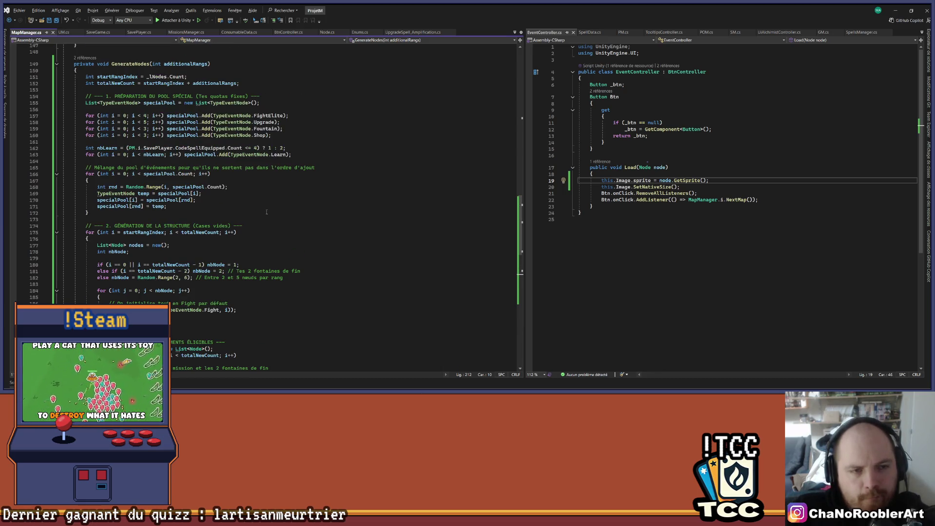
drag(129, 148, 257, 147)
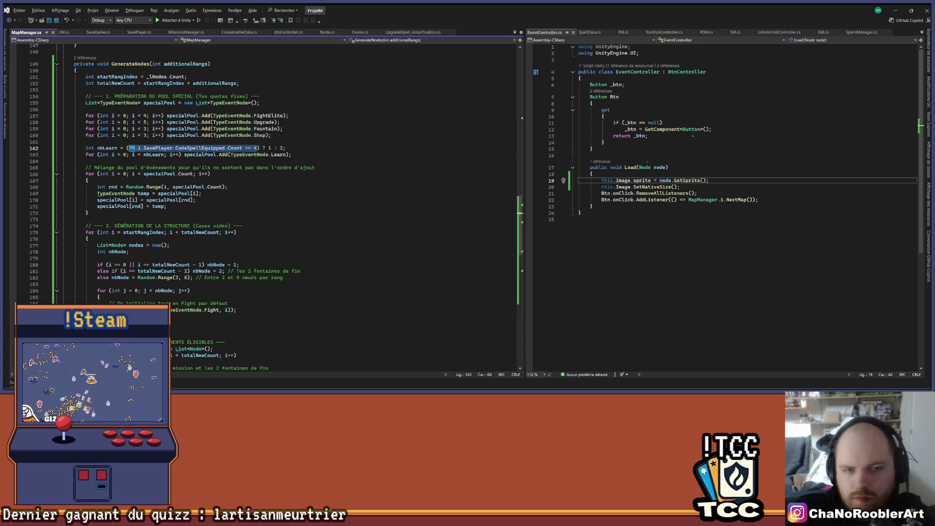
key(alt+Tab)
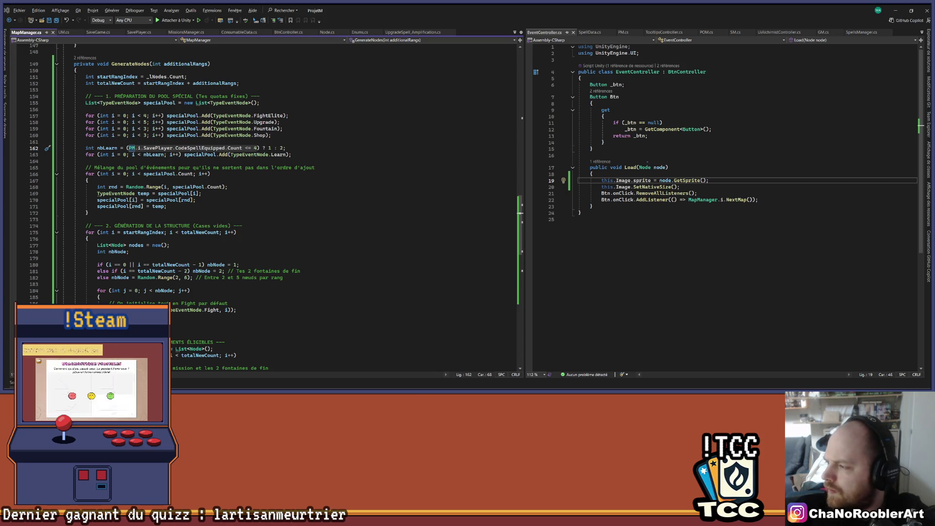
- Fold GenerateNodes and paste over it the rewritten version whose rank linking gives every orphan node a parent
scroll(70, 209, up, 3)
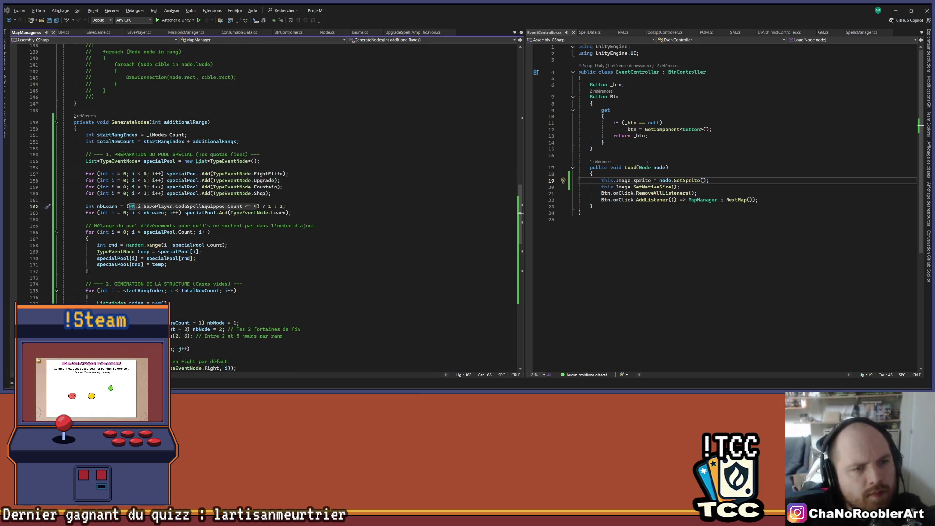
click(57, 124)
click(244, 121)
key(ctrl+m)
key(ctrl+m)
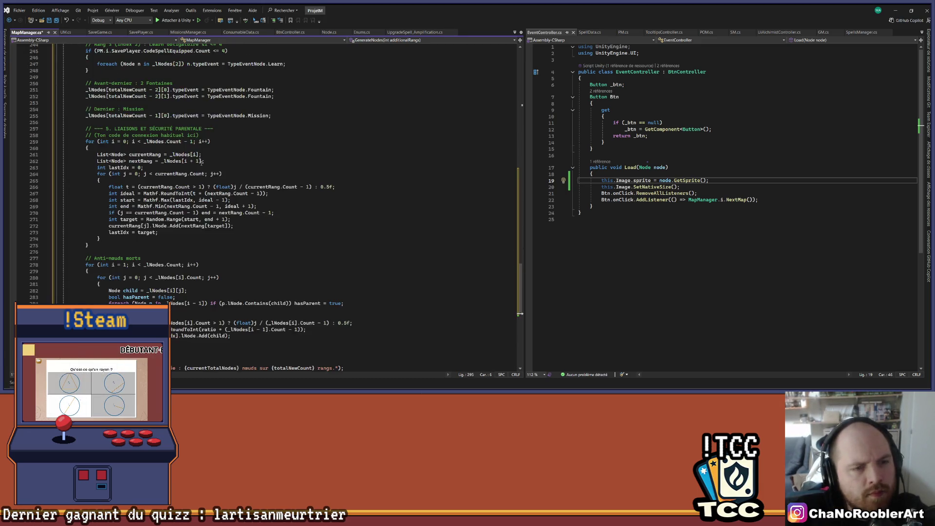
click(130, 295)
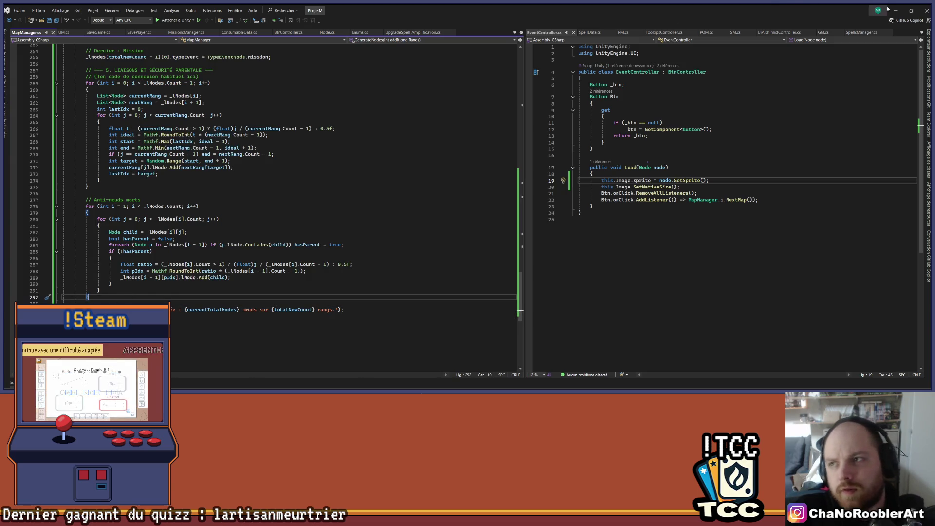
key(alt+Tab)
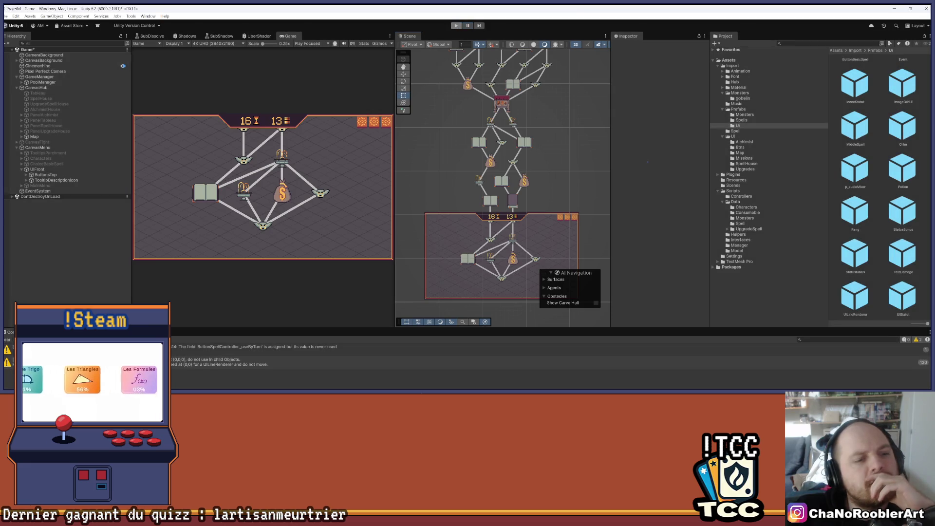
- Stop Play mode, save the Game scene, and start Play mode again
key(ctrl+p)
key(ctrl+s)
key(ctrl+p)
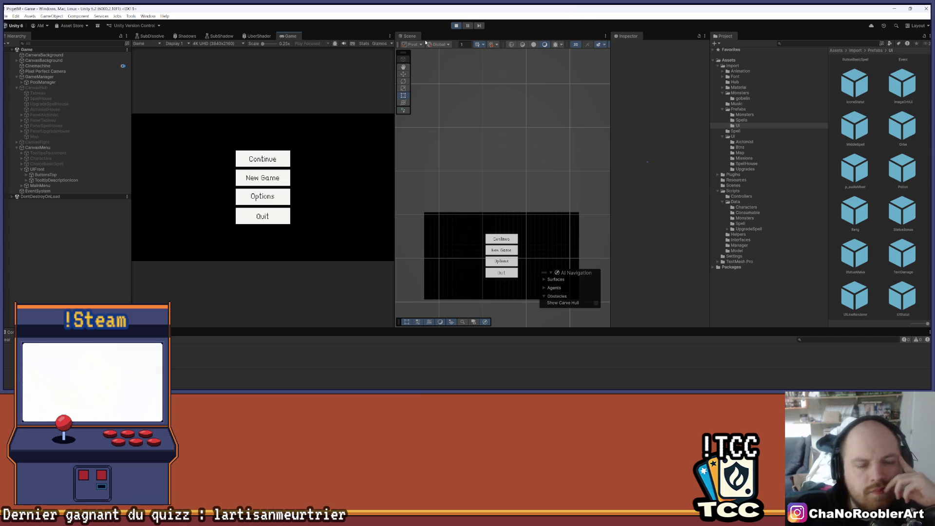
- Continue the saved run to load the generated map and view its upper part
click(263, 159)
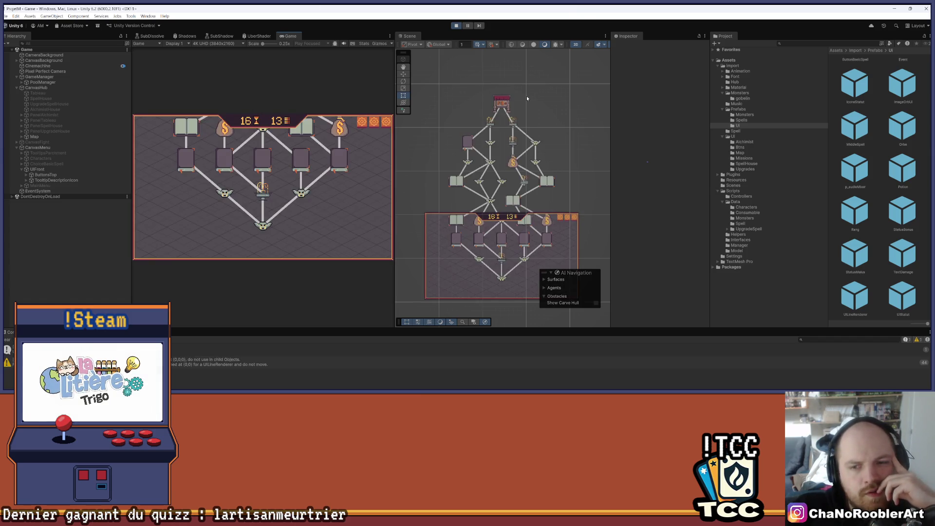
scroll(568, 153, up, 2)
drag(569, 161, 588, 142)
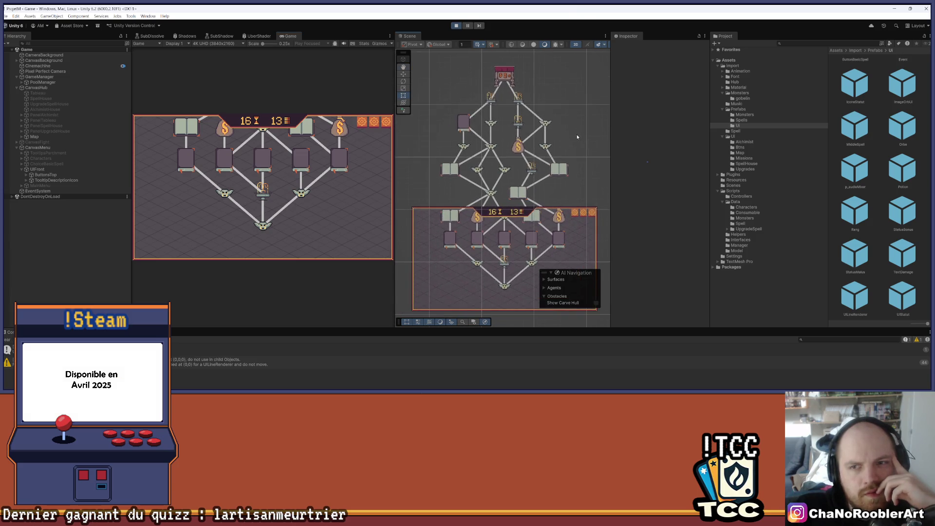
scroll(547, 152, up, 2)
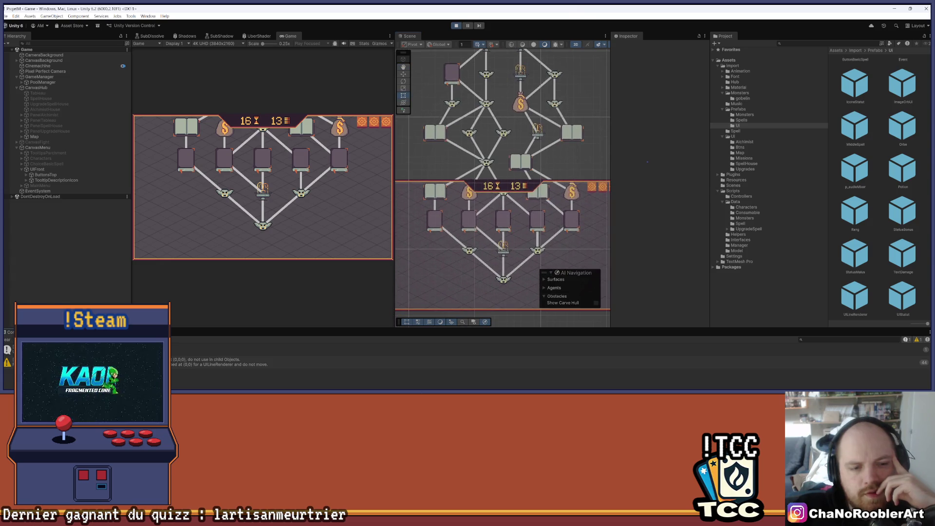
- Enlarge the Console area and move the Scene view up to reveal the hub node
drag(151, 329, 152, 293)
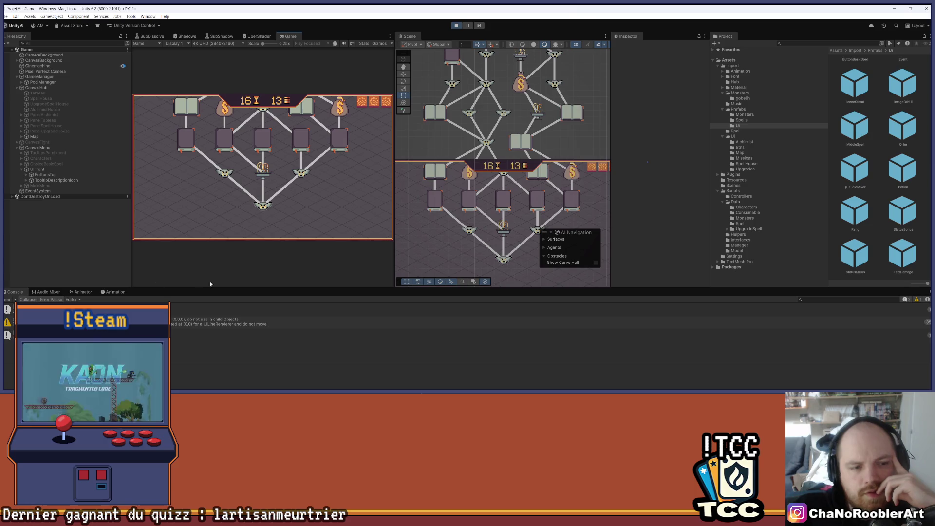
scroll(516, 193, down, 10)
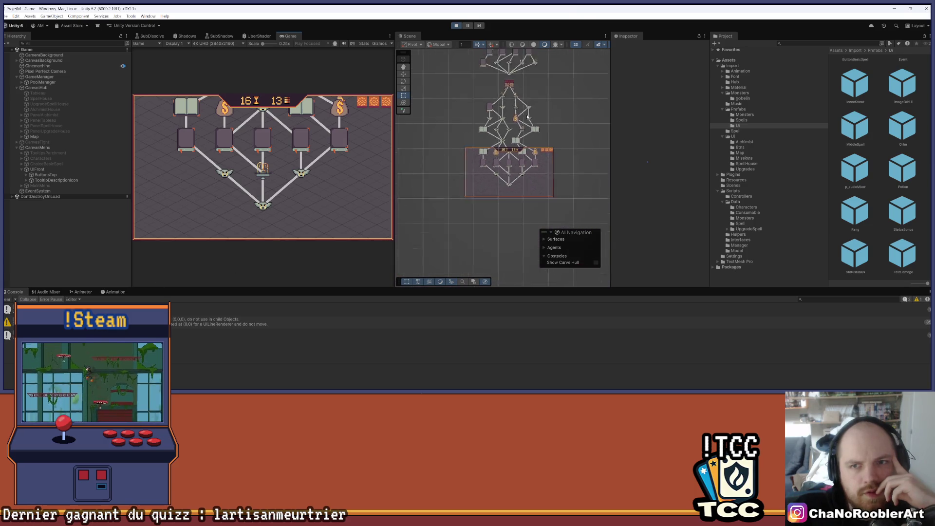
scroll(523, 166, up, 5)
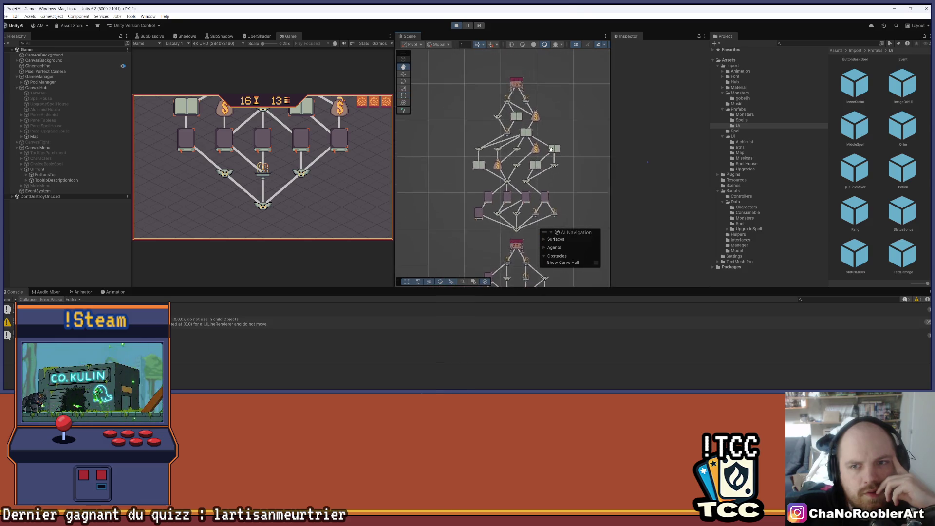
scroll(516, 166, up, 4)
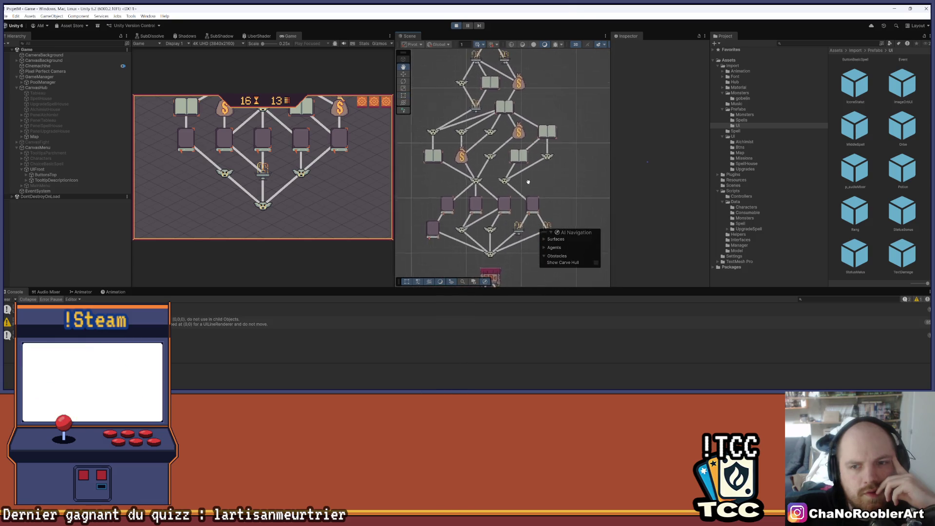
key(Up)
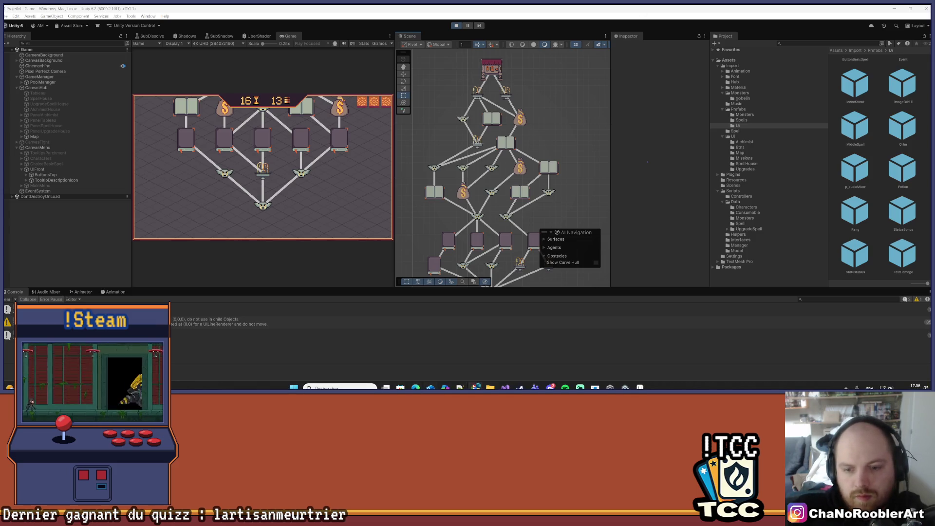
click(505, 387)
- Check the FightElite quota line and highlight every use of specialPool
scroll(239, 252, up, 20)
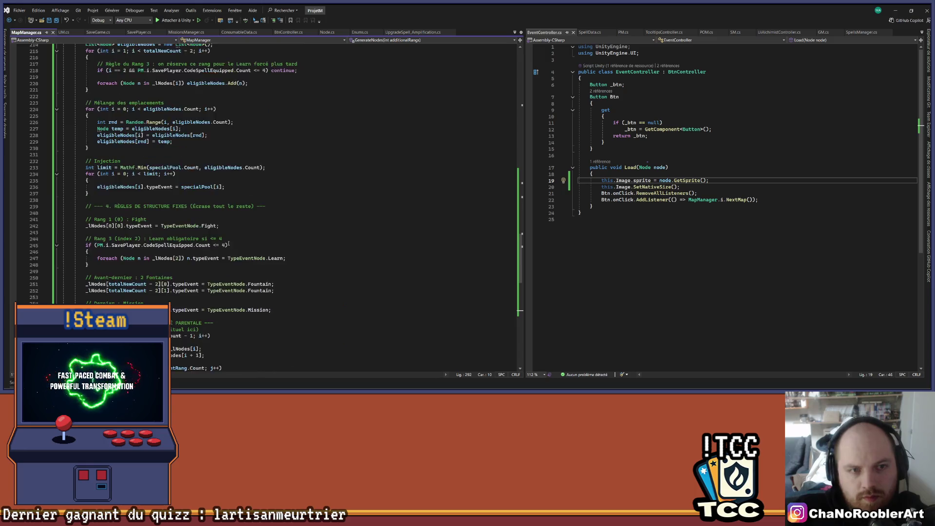
scroll(239, 252, up, 10)
click(318, 128)
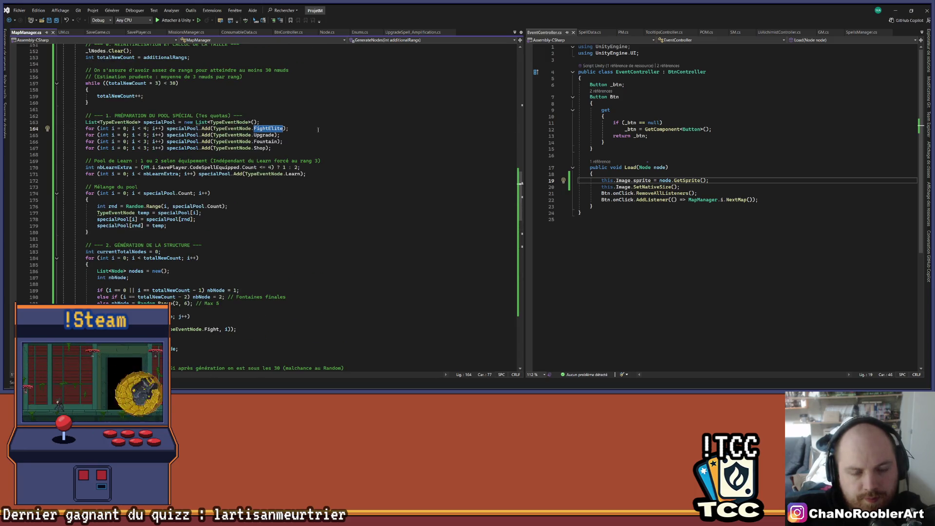
double_click(167, 122)
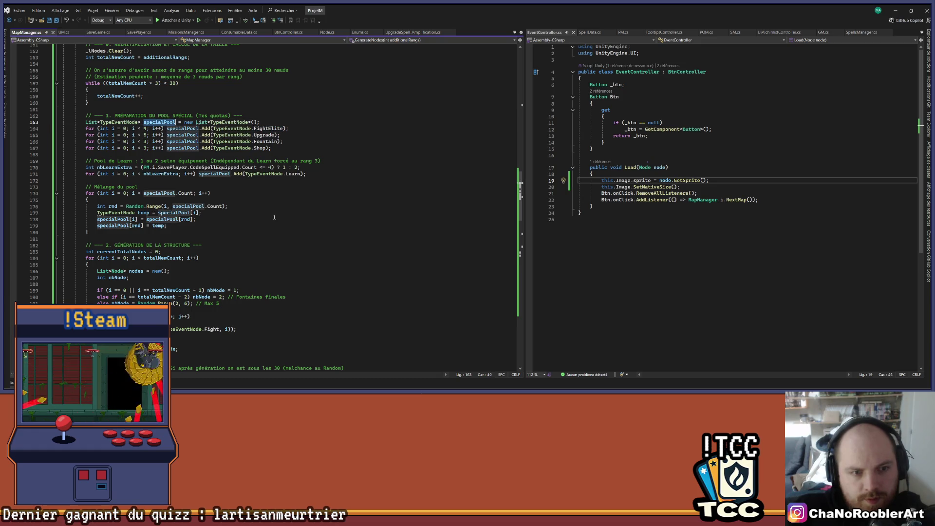
- Highlight every use of eligibleNodes in the special-event injection code
scroll(283, 249, down, 16)
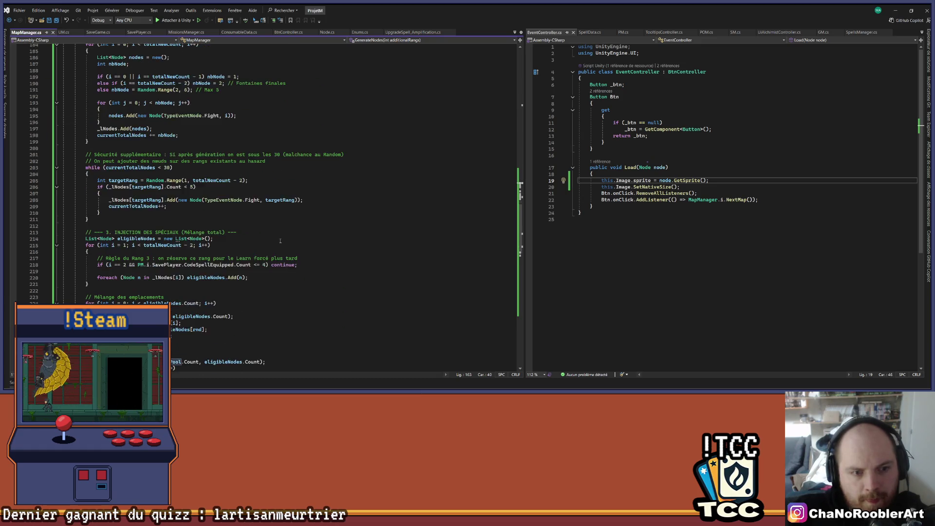
scroll(280, 240, down, 2)
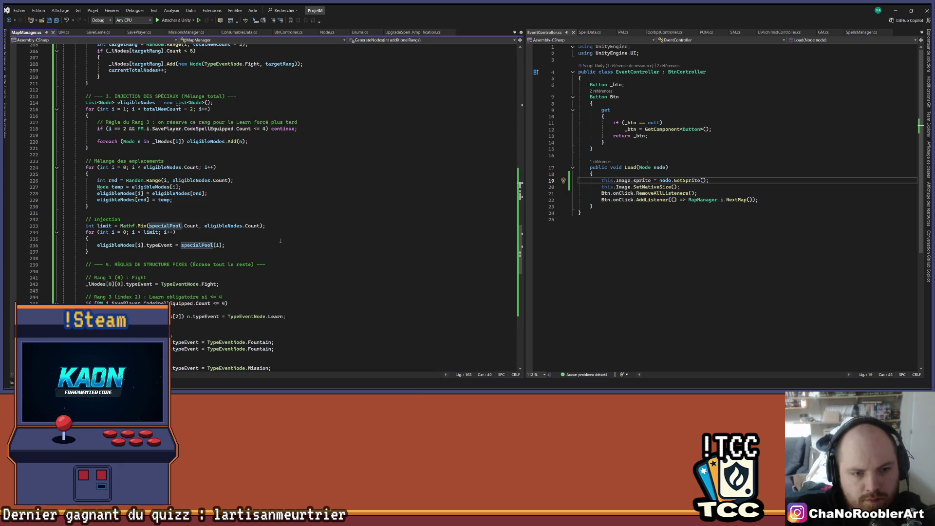
click(224, 226)
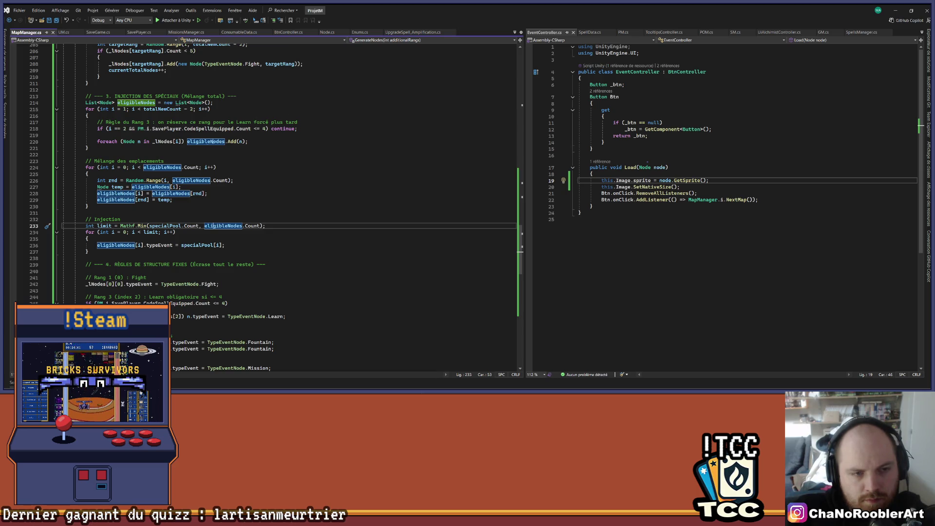
scroll(280, 142, down, 4)
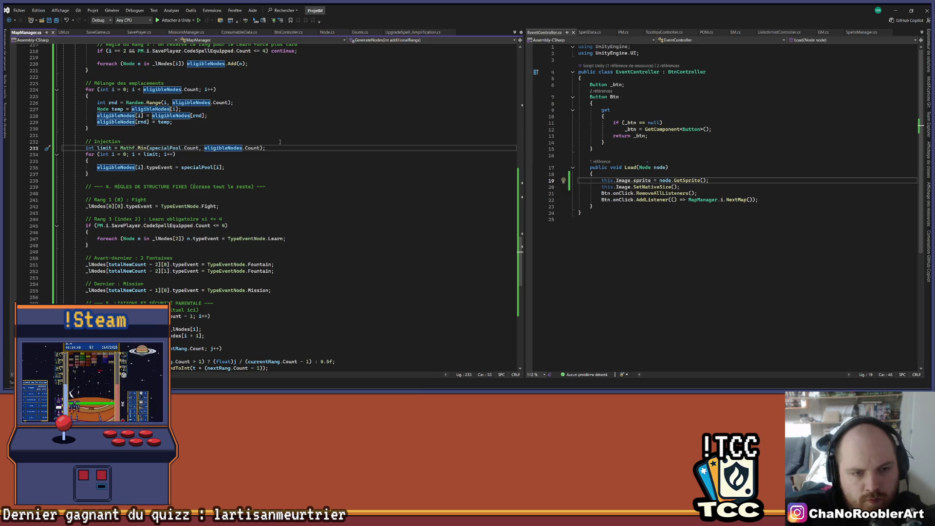
scroll(232, 152, up, 9)
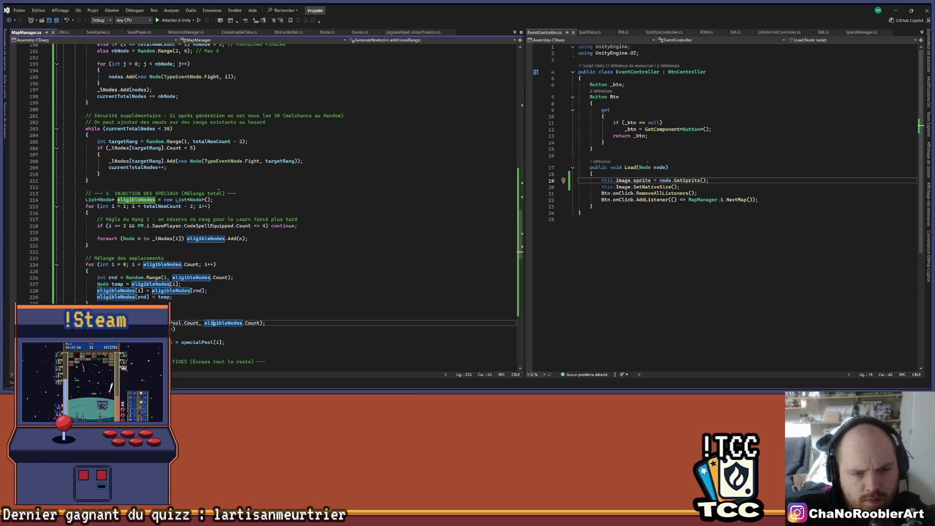
scroll(219, 191, down, 3)
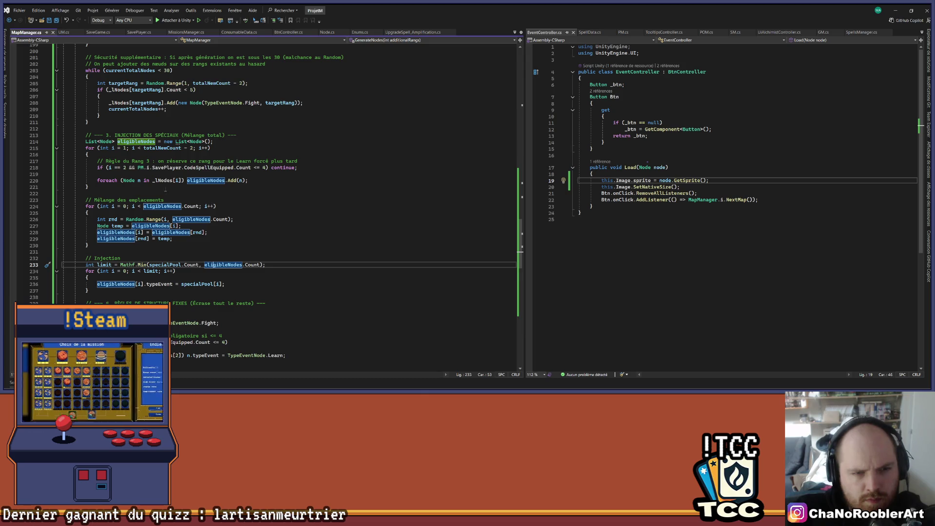
click(163, 180)
scroll(231, 139, up, 3)
scroll(231, 139, up, 1)
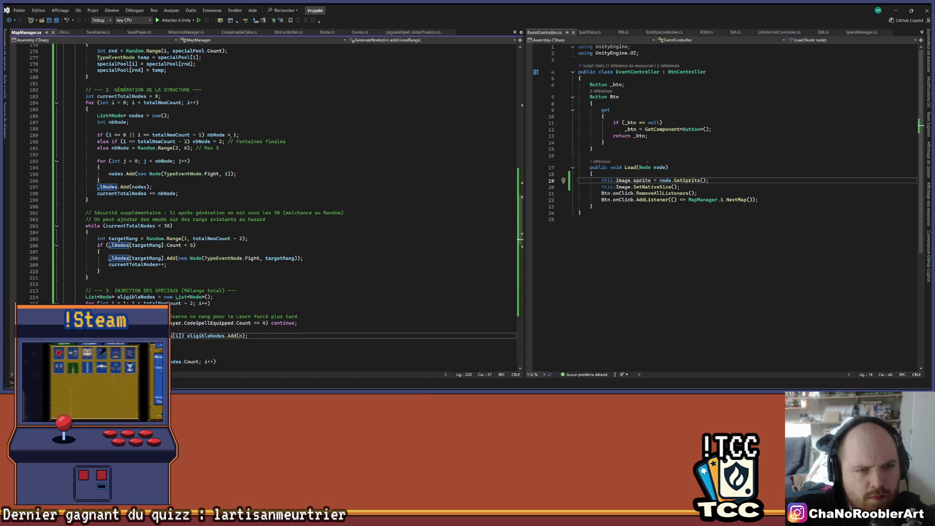
scroll(230, 139, up, 8)
scroll(231, 139, up, 3)
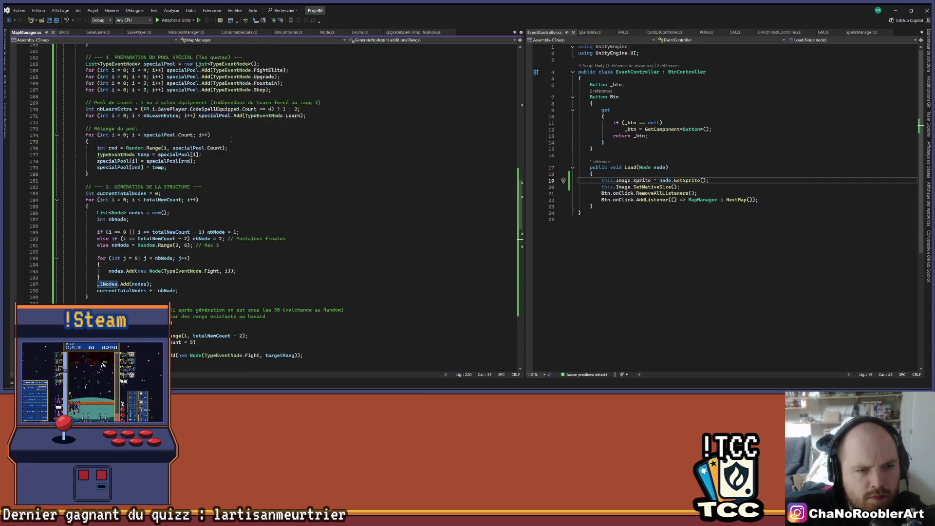
click(185, 96)
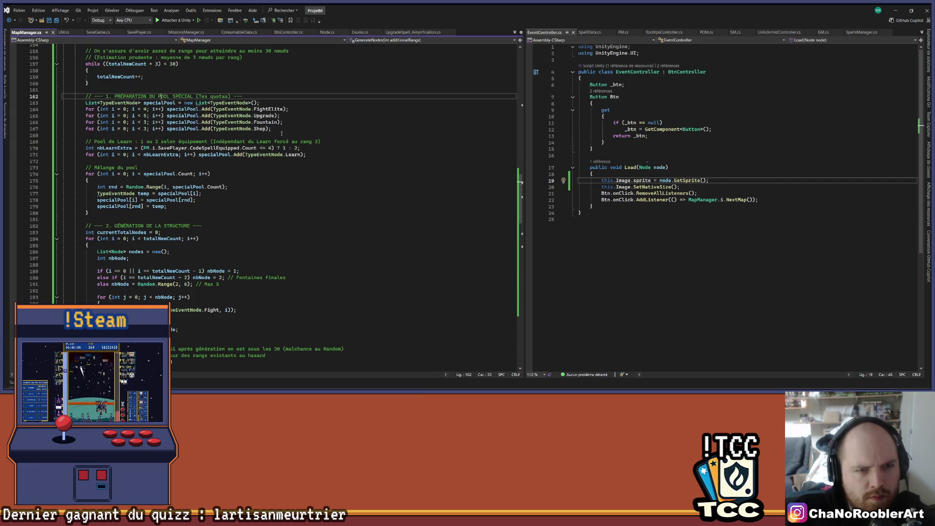
click(163, 103)
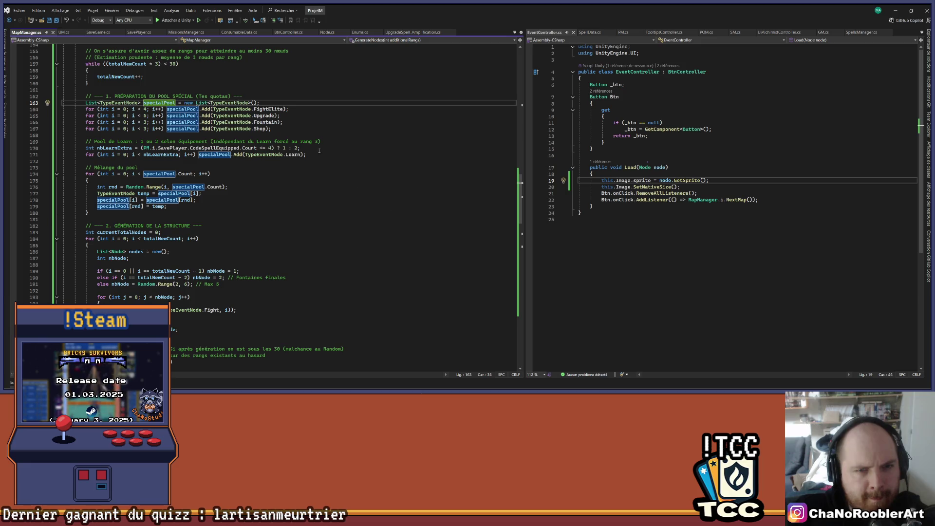
scroll(323, 224, up, 3)
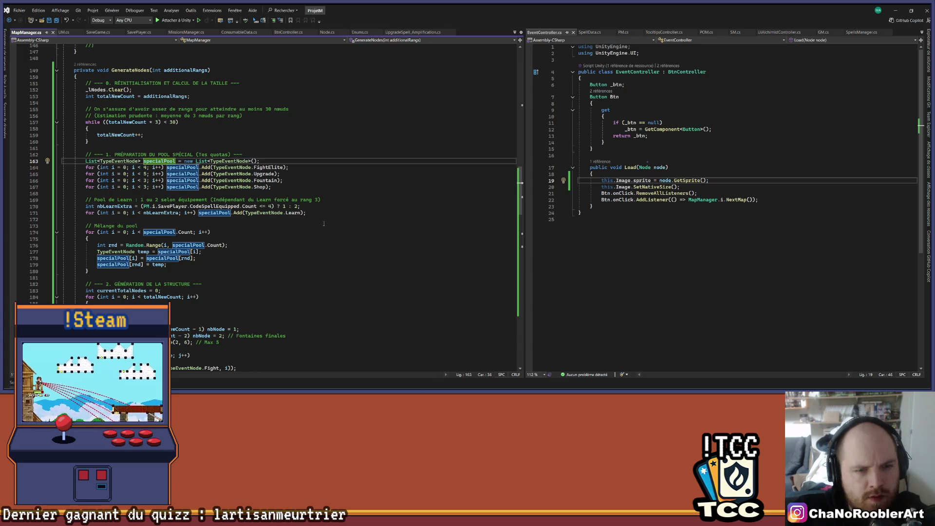
scroll(324, 224, up, 3)
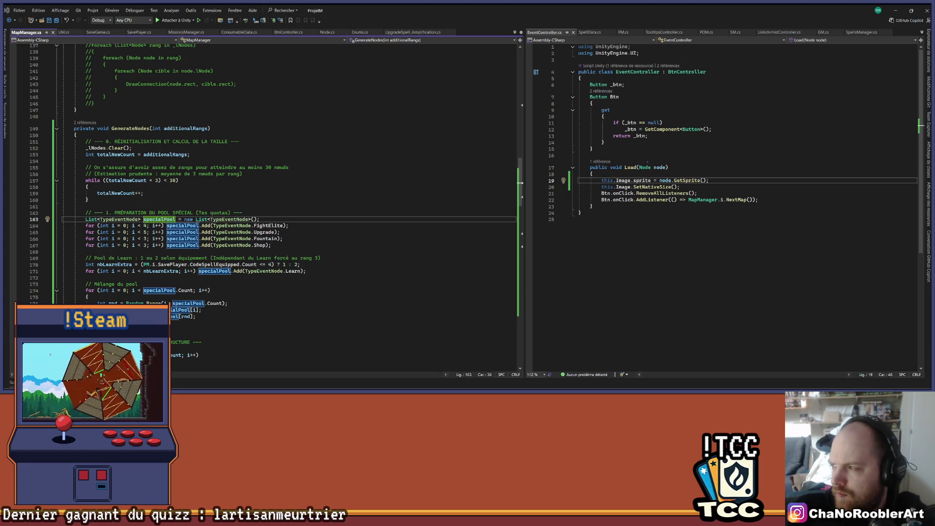
click(423, 213)
scroll(423, 197, down, 15)
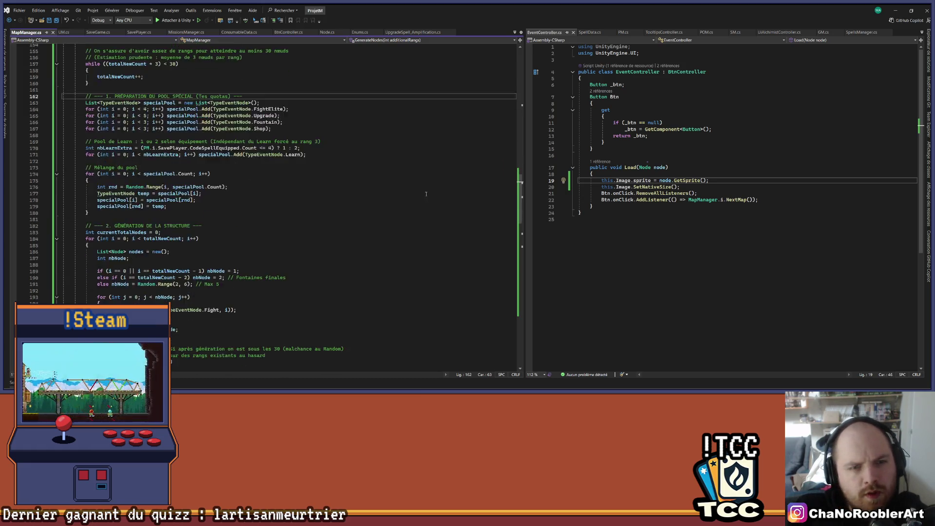
scroll(423, 197, down, 19)
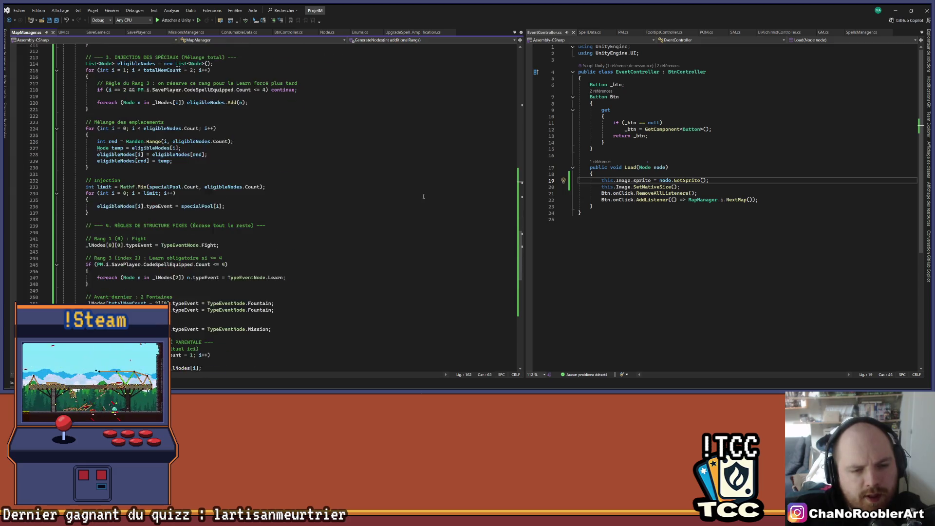
scroll(425, 196, down, 8)
scroll(425, 195, up, 20)
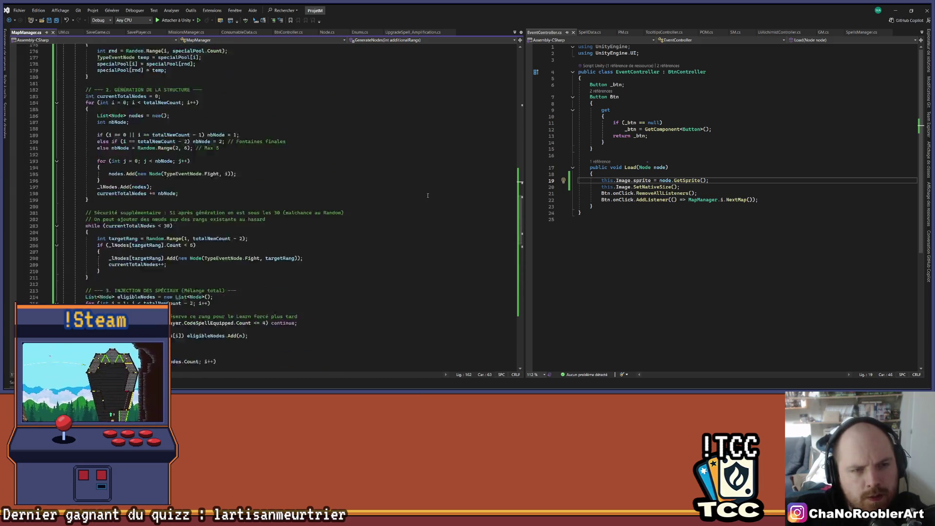
scroll(428, 195, up, 18)
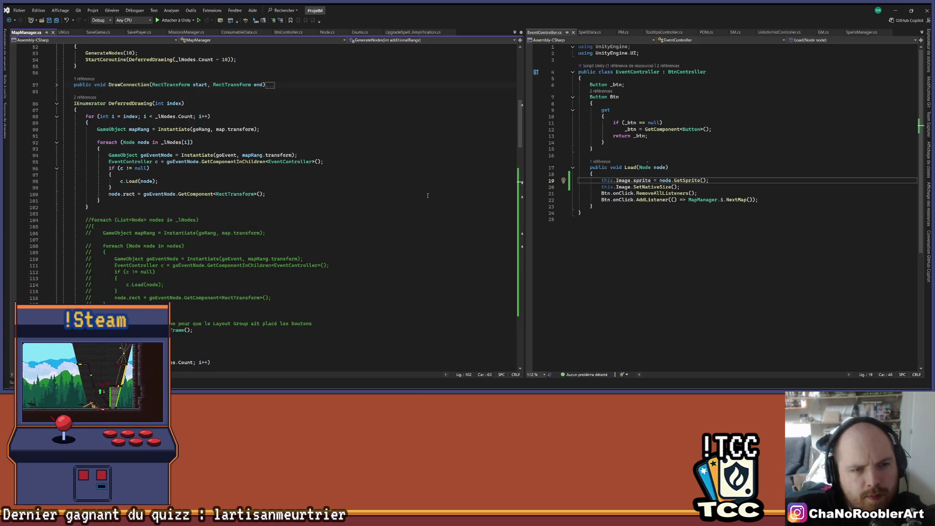
scroll(428, 195, down, 20)
click(290, 245)
click(293, 251)
click(294, 258)
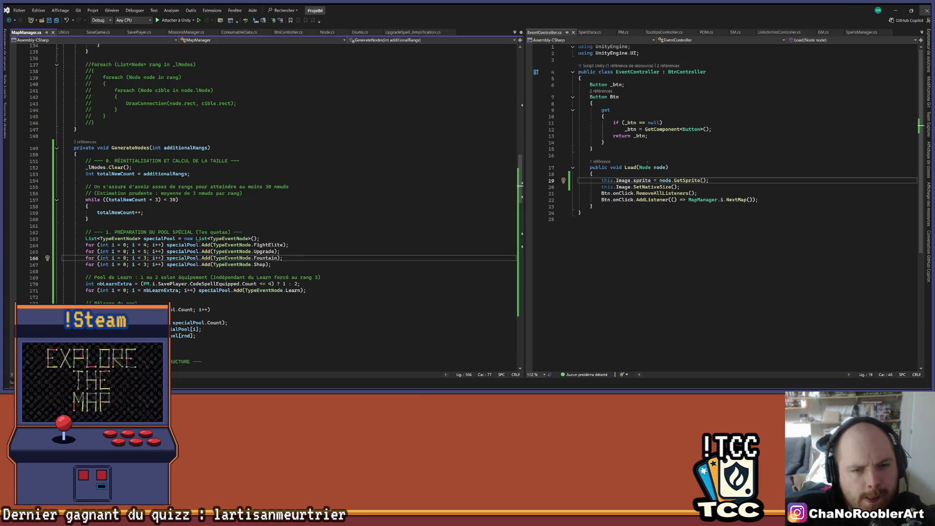
click(900, 7)
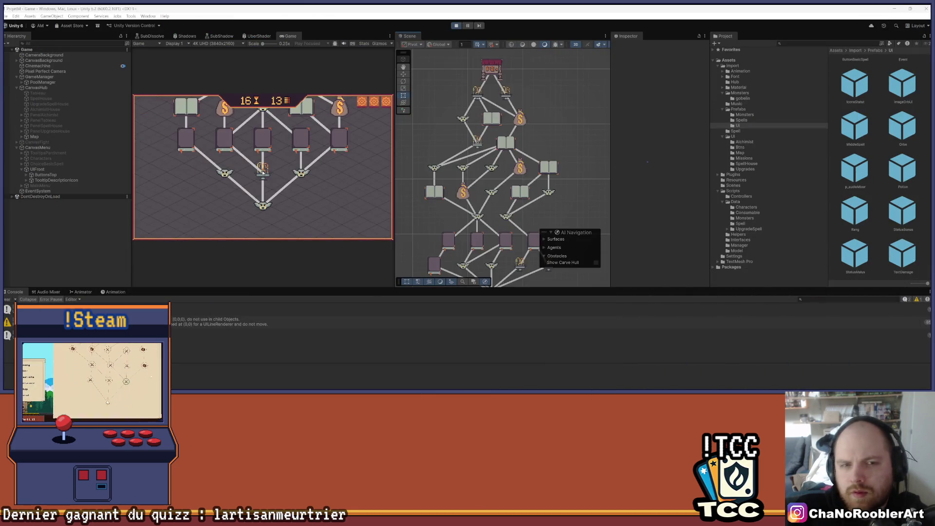
- Inspect the map's lower paths converging into the single final node, then stop the game
mouse_move(419, 183)
mouse_down()
mouse_move(499, 133)
mouse_move(497, 90)
mouse_move(480, 146)
mouse_move(481, 139)
mouse_up()
scroll(481, 138, down, 3)
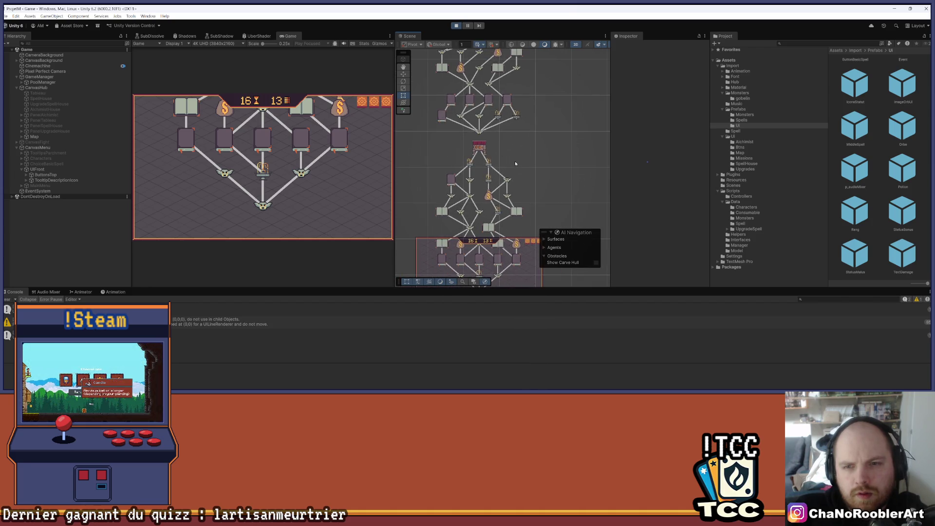
drag(516, 164, 528, 107)
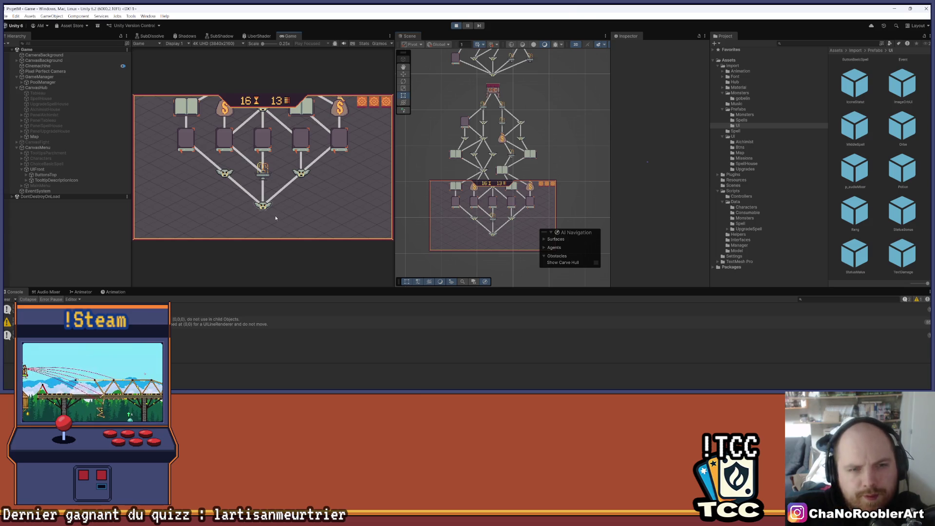
click(460, 26)
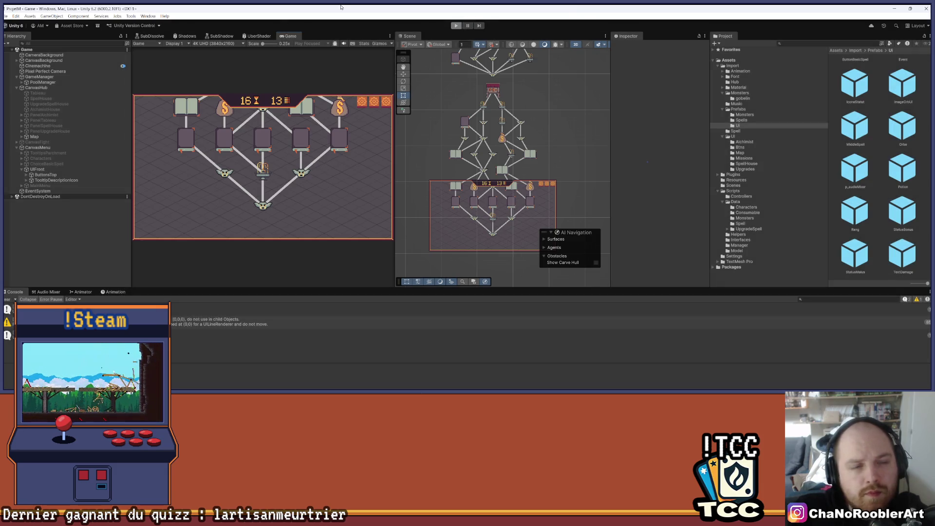
- Check GameManager's Icones Event and Icones Family lists and clear the Console log
click(41, 78)
scroll(656, 131, down, 3)
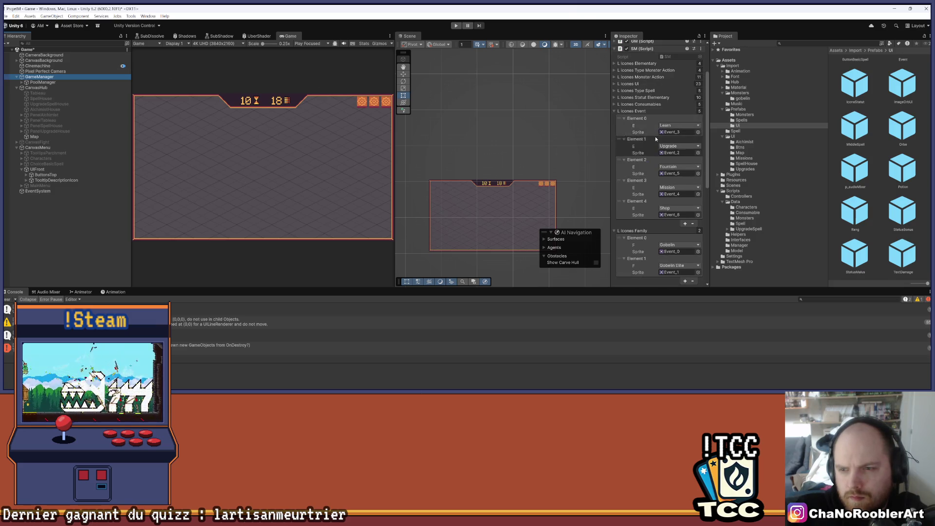
scroll(655, 136, down, 3)
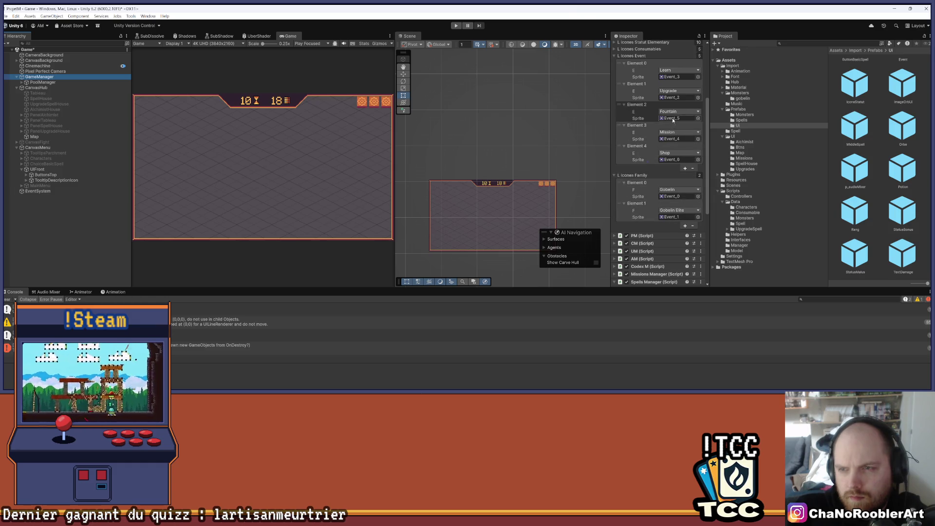
scroll(663, 87, up, 1)
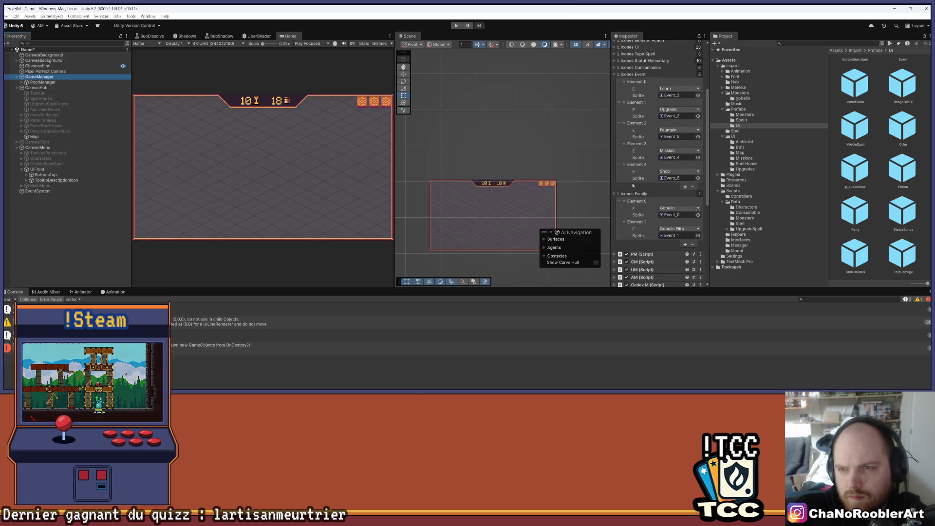
click(8, 298)
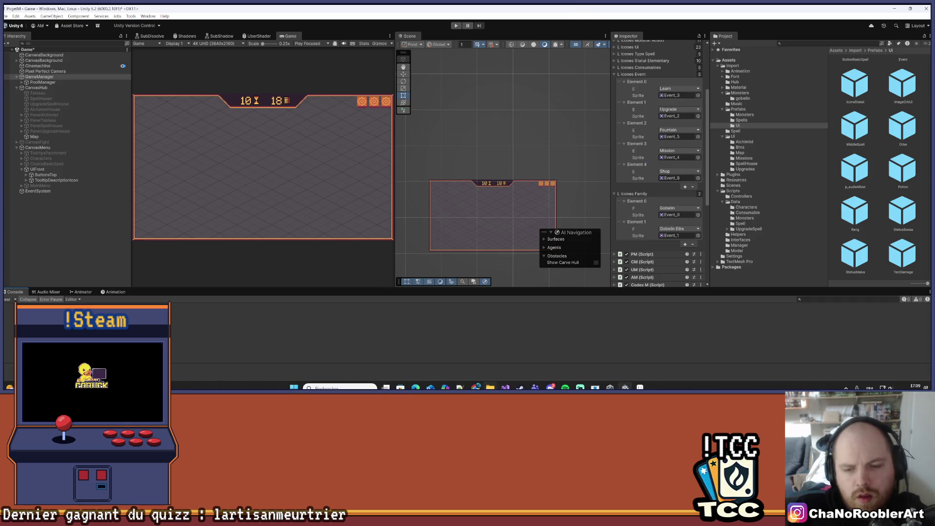
click(505, 387)
scroll(283, 216, down, 20)
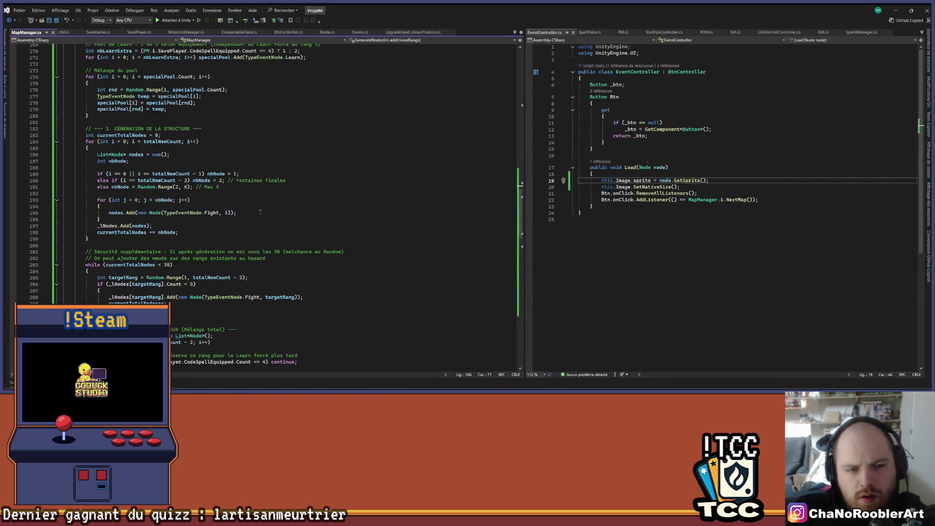
- Review the fixed rank rules: rank 1 first node forced to Fight, rank 3 Learn
scroll(260, 212, down, 3)
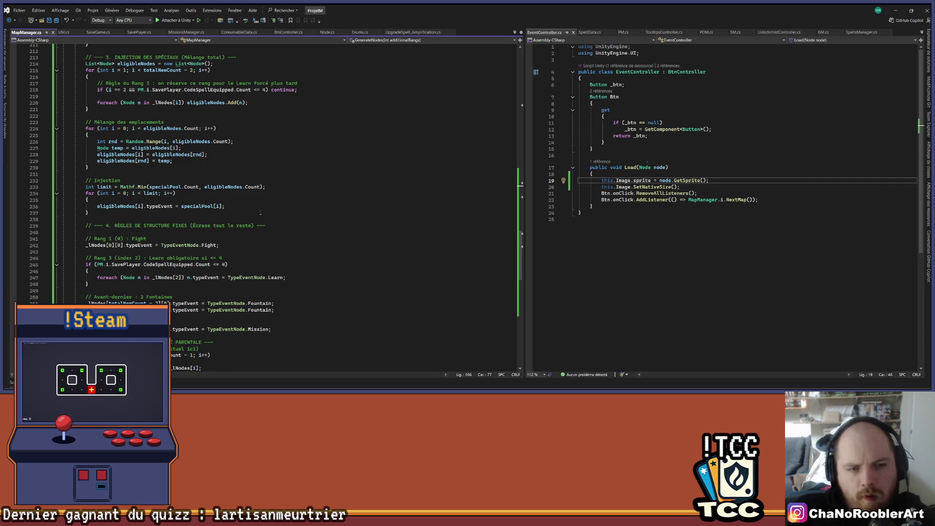
scroll(260, 212, down, 3)
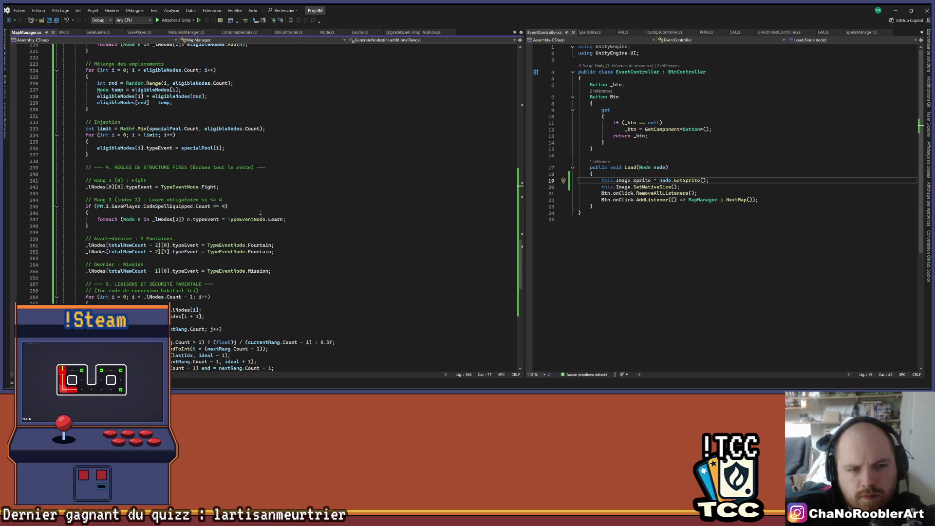
scroll(260, 212, down, 5)
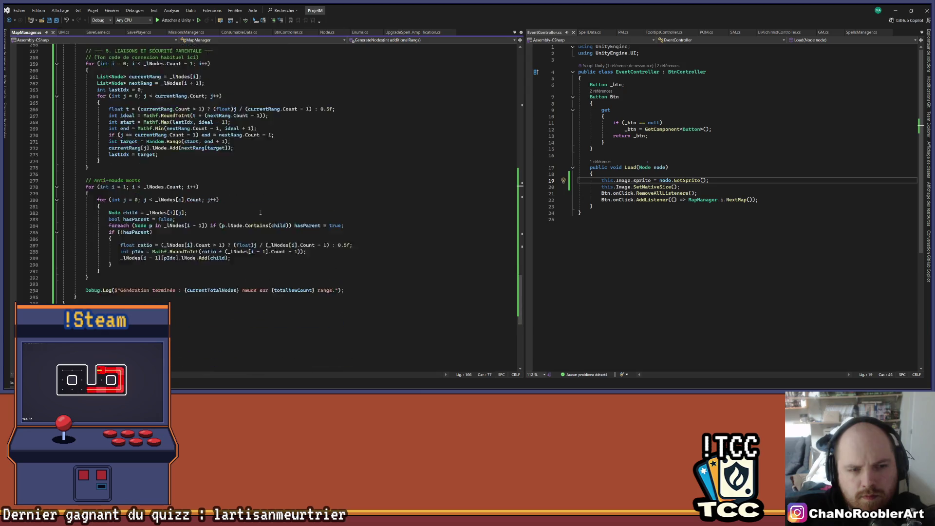
scroll(261, 213, up, 7)
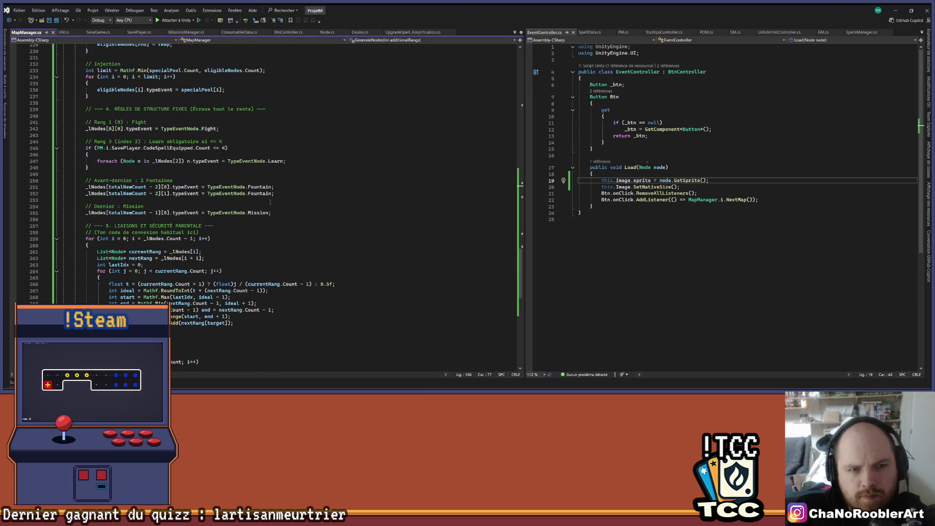
scroll(223, 185, up, 3)
click(223, 182)
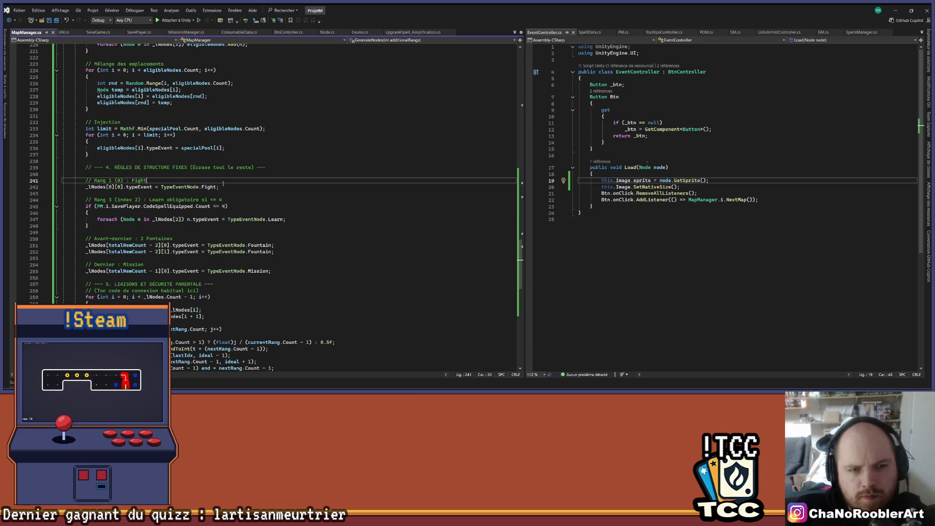
click(240, 186)
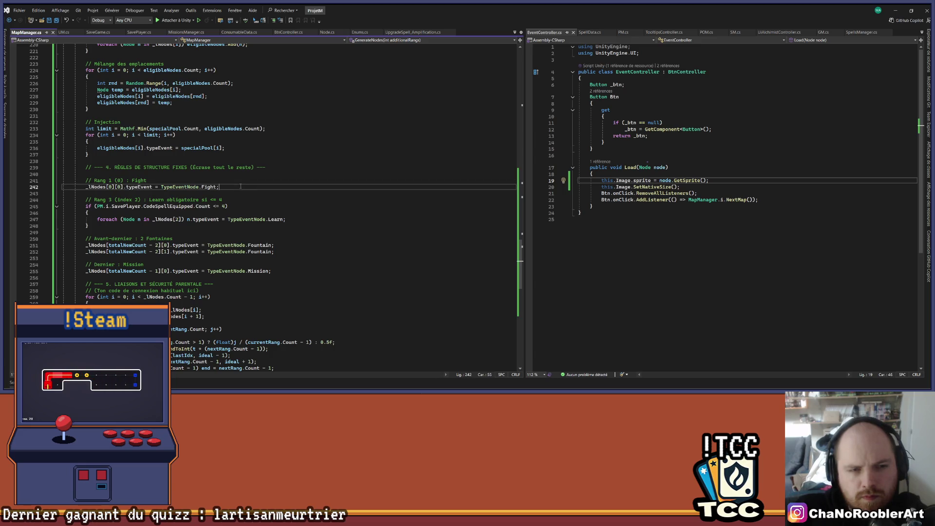
click(247, 201)
click(247, 206)
click(312, 224)
- Inspect the node-linking loop on line 259 and bring up the Git Changes panel
scroll(311, 225, down, 3)
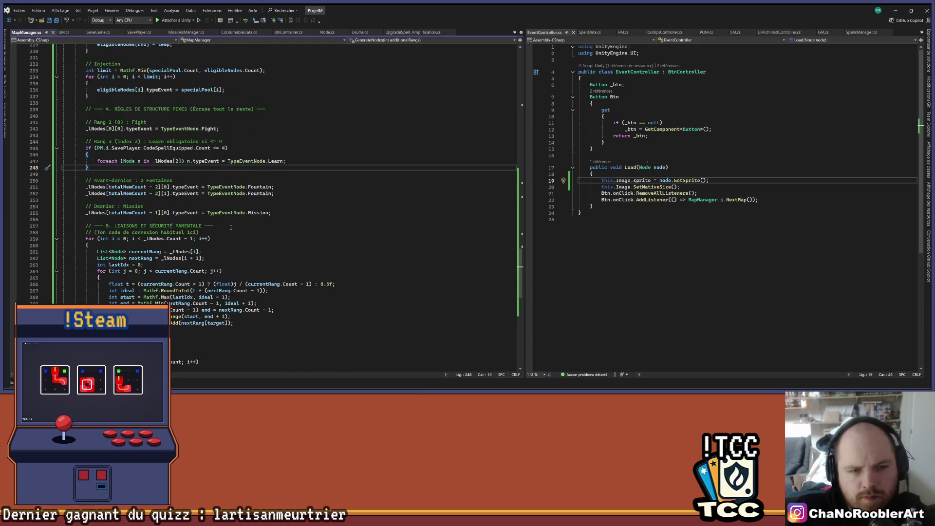
scroll(231, 228, down, 3)
click(249, 180)
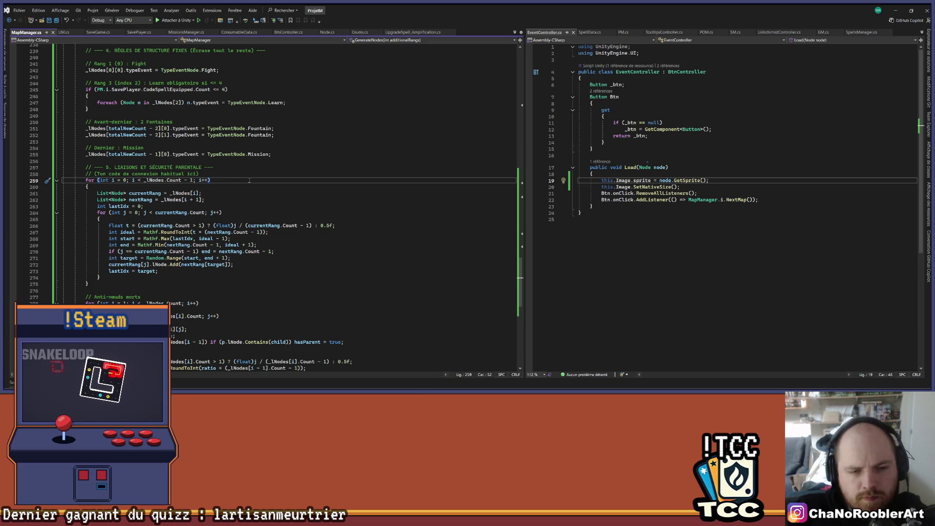
scroll(246, 181, up, 15)
scroll(242, 179, down, 15)
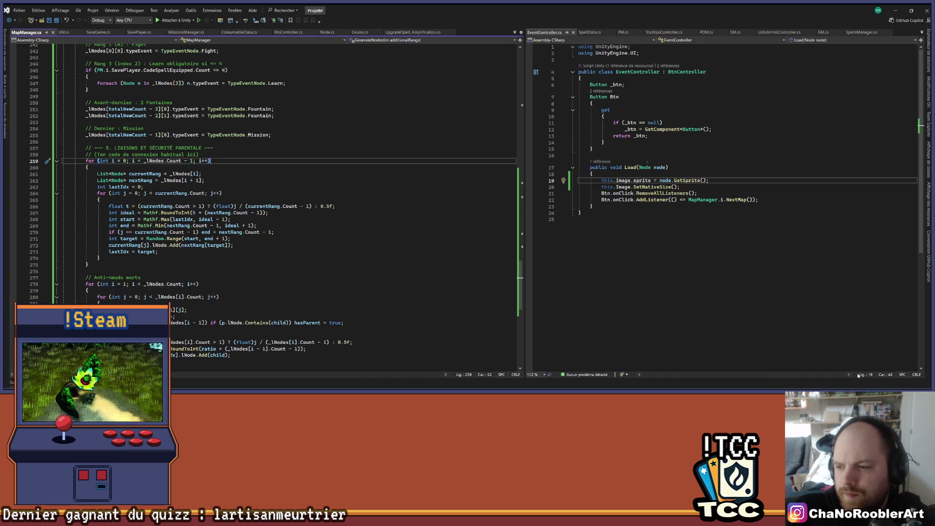
mouse_move(928, 92)
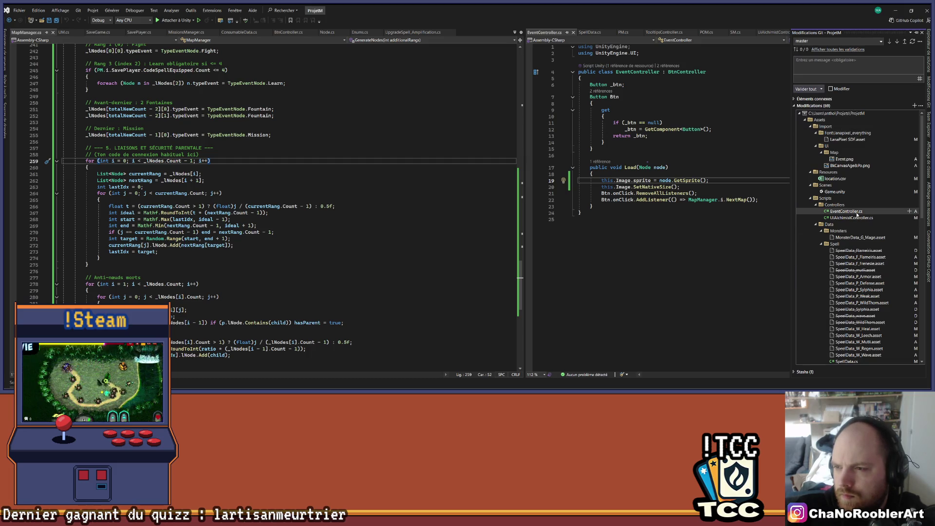
- Scroll through the modified assets, scripts and spell data files listed in Git Changes
scroll(877, 262, down, 5)
scroll(879, 269, down, 12)
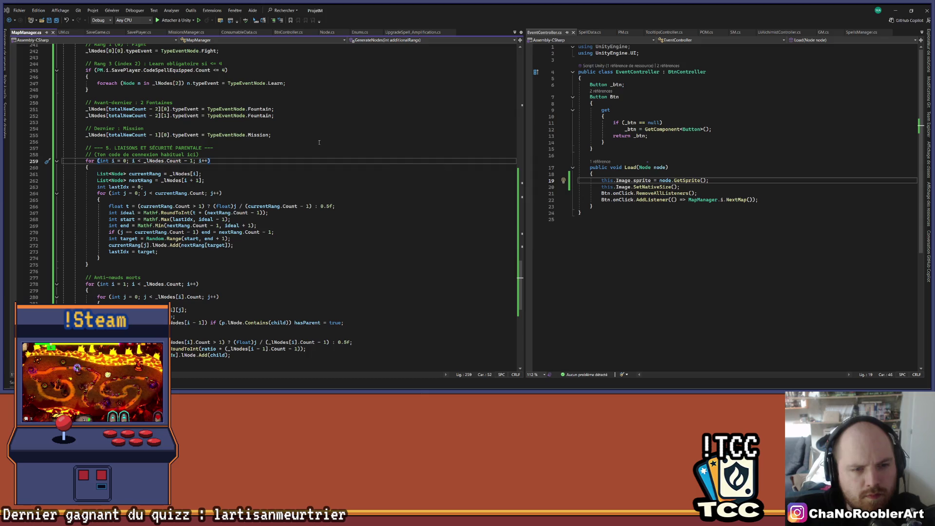
scroll(319, 142, down, 4)
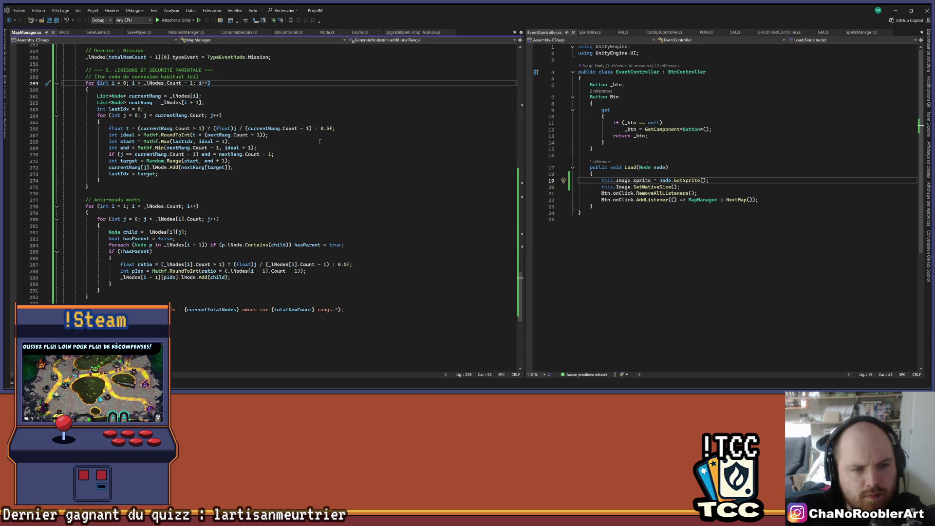
scroll(320, 141, up, 4)
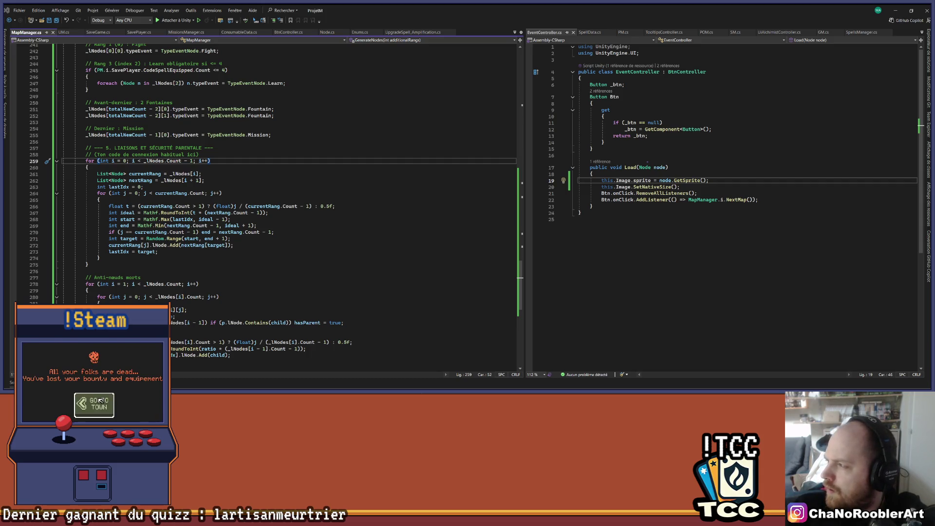
click(413, 230)
scroll(413, 230, up, 20)
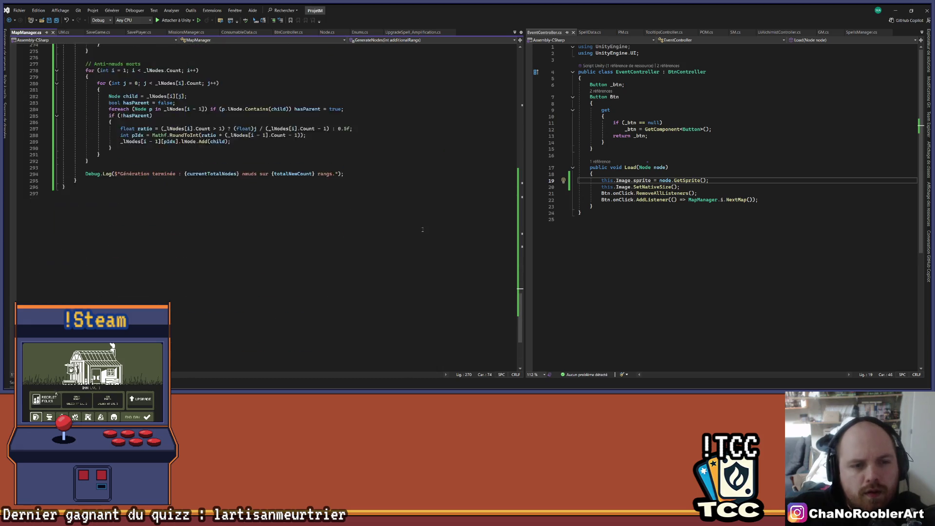
scroll(285, 277, up, 10)
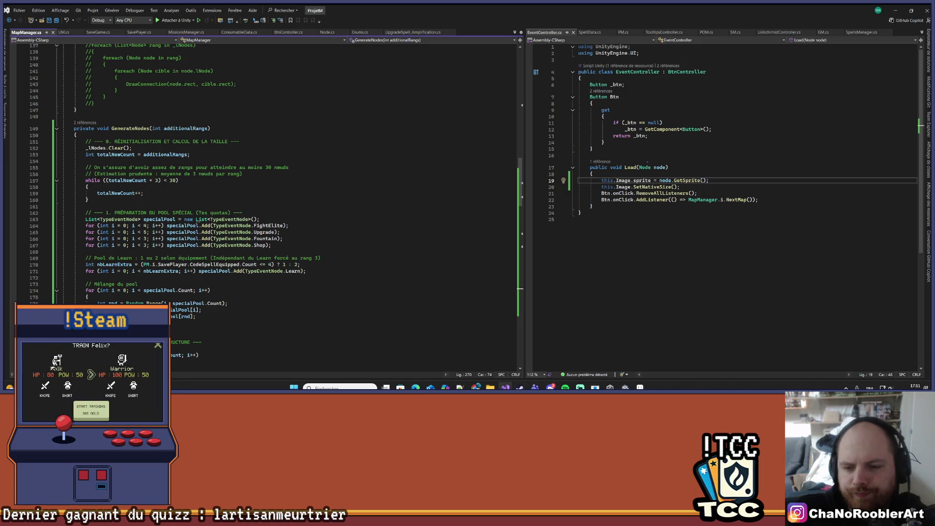
mouse_move(506, 387)
mouse_move(476, 387)
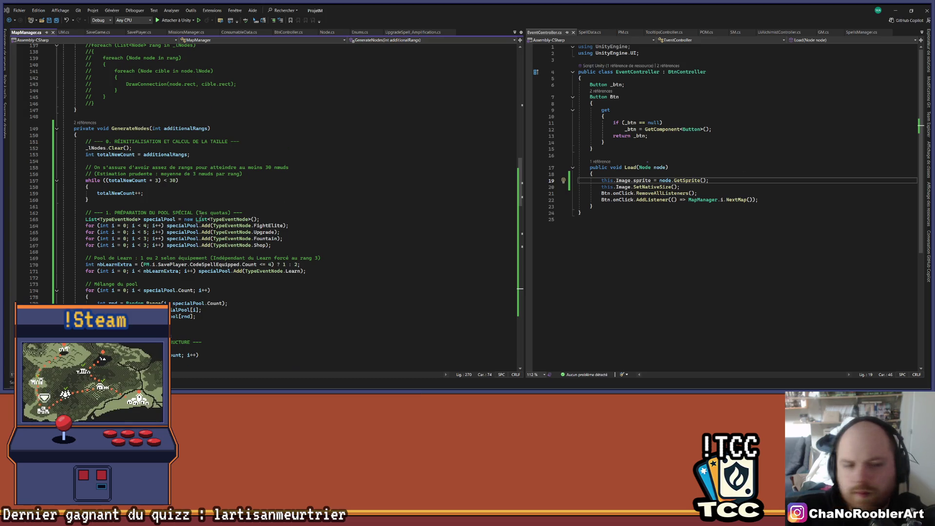
scroll(41, 103, down, 9)
scroll(41, 102, up, 7)
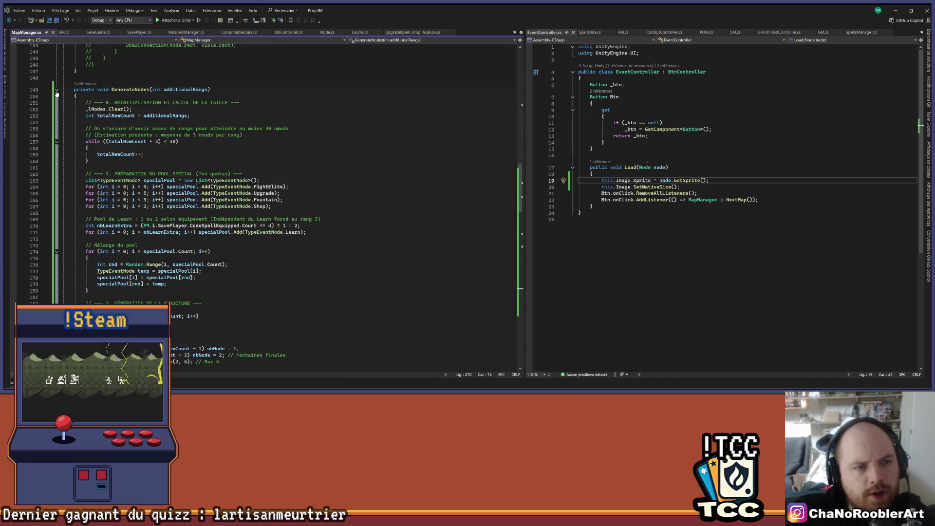
- Replace the folded GenerateNodes with the new node-linking version and save MapManager.cs
click(57, 89)
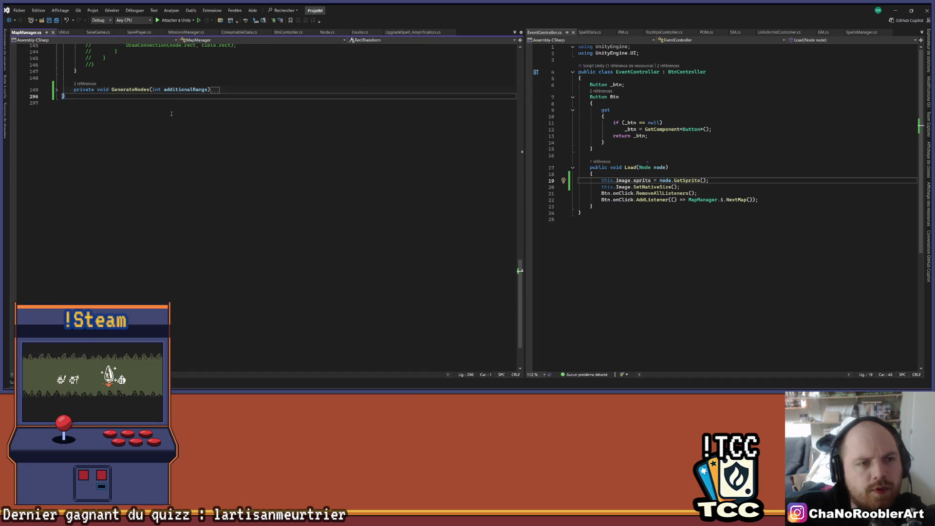
key(Return)
key(Return)
key(shift+Up)
key(shift+Up)
key(shift+Up)
key(ctrl+v)
scroll(341, 126, down, 10)
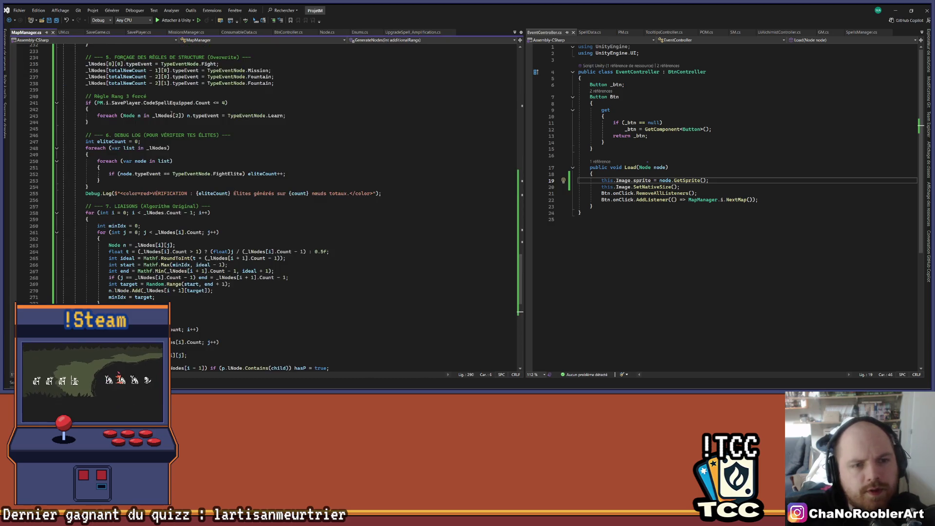
click(342, 128)
key(ctrl+s)
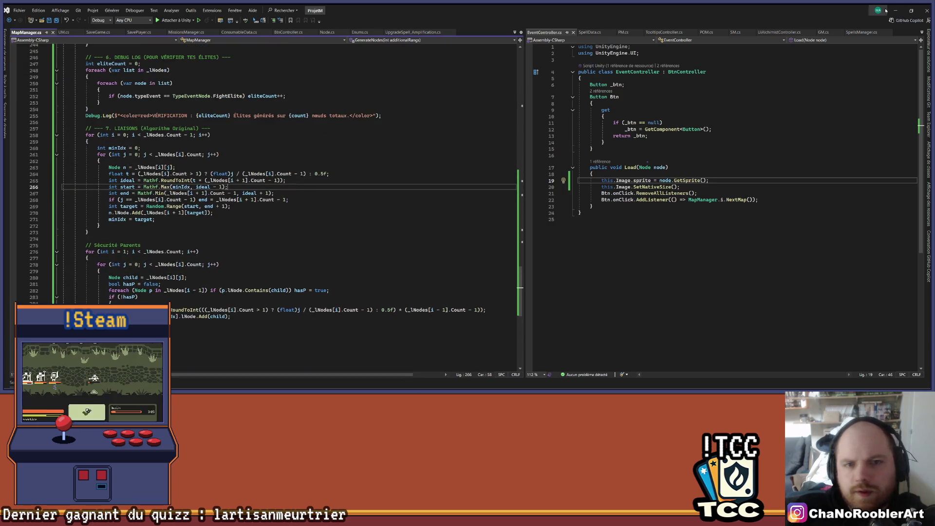
click(895, 10)
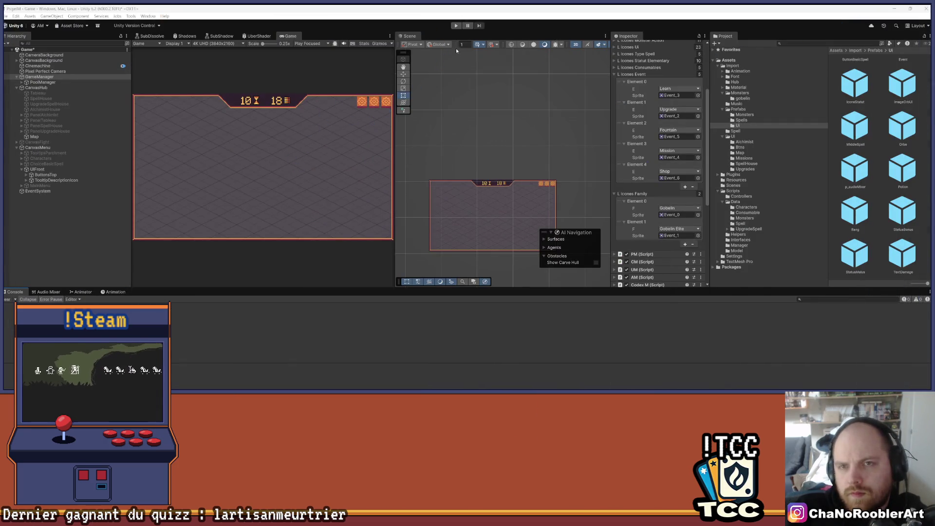
- Start Play mode and advance from the game menu to the generated node map
click(456, 26)
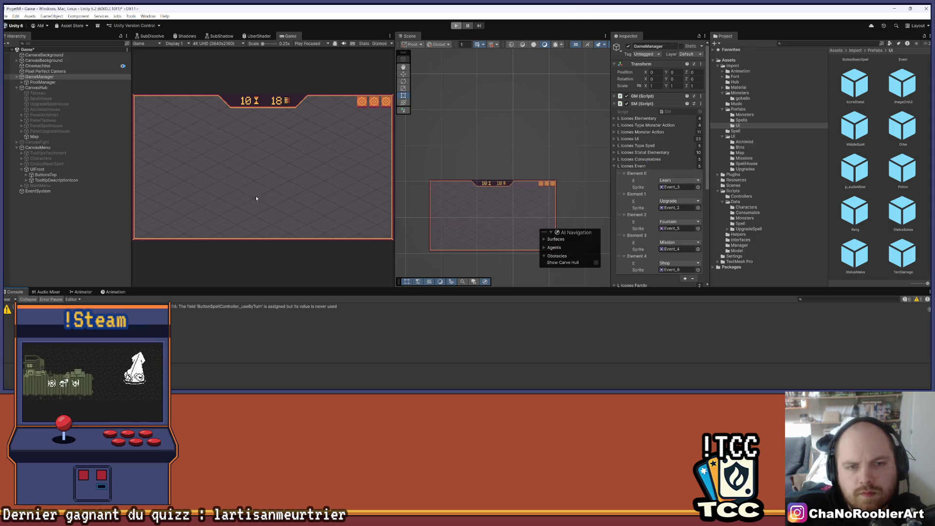
key(ctrl+p)
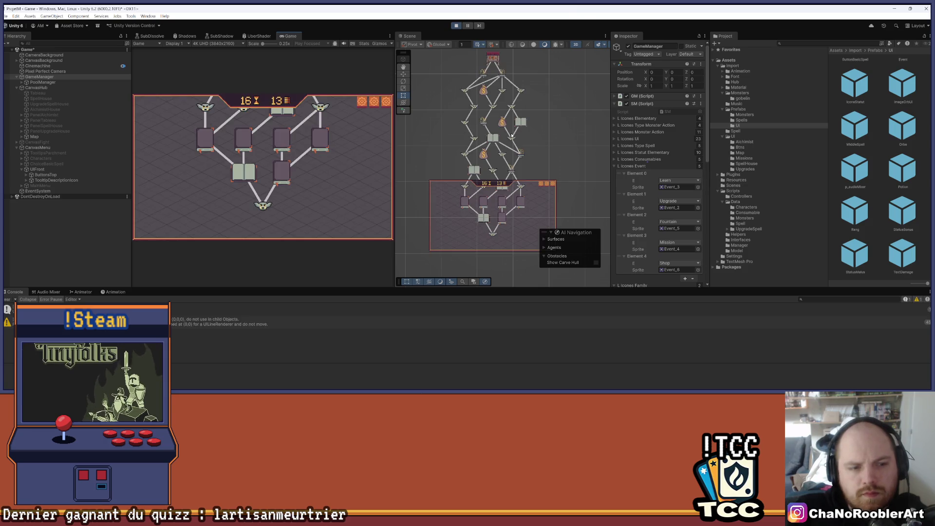
scroll(507, 129, up, 2)
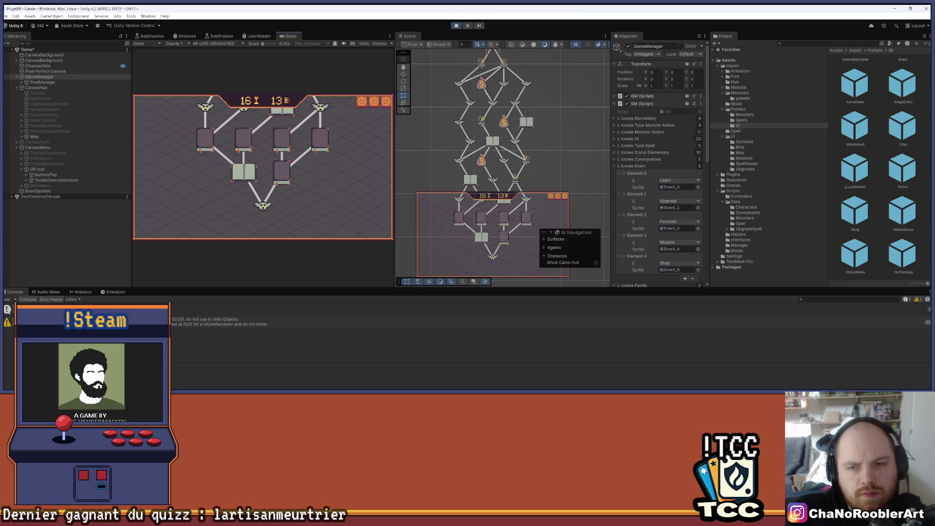
- Pan and zoom the Scene view, narrowing the Inspector to widen the map area
mouse_move(541, 91)
mouse_down()
mouse_move(547, 202)
mouse_move(555, 129)
mouse_up()
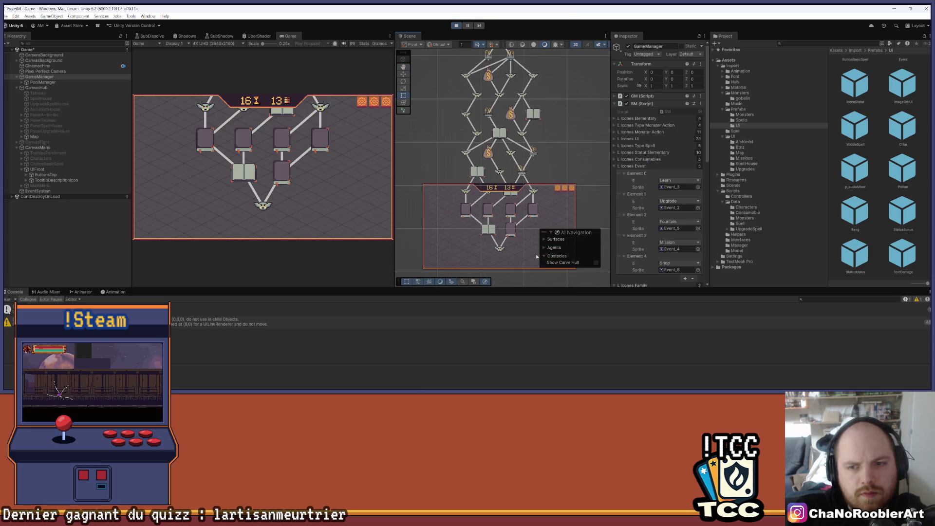
scroll(499, 181, up, 6)
mouse_move(575, 127)
mouse_down()
mouse_move(576, 147)
mouse_move(672, 149)
mouse_up()
scroll(624, 158, down, 3)
scroll(578, 184, down, 4)
scroll(574, 151, up, 4)
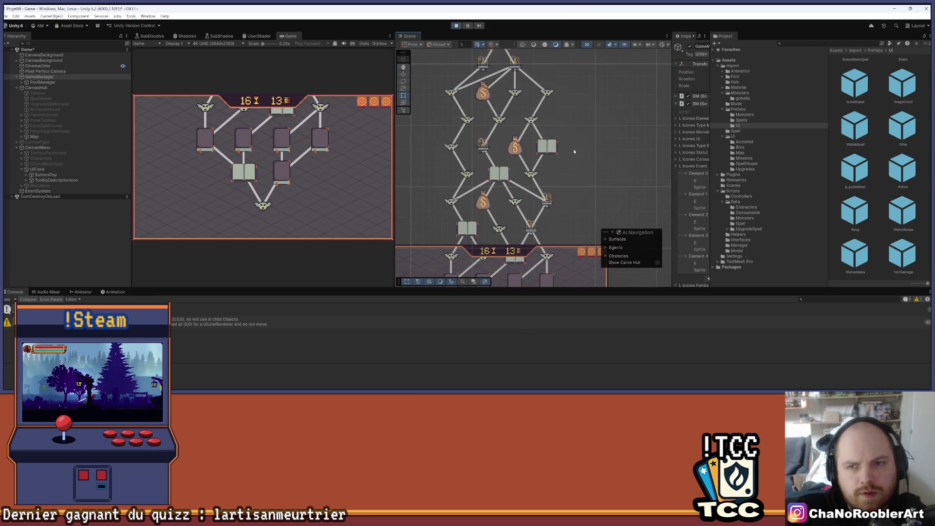
- Back in MapManager.cs, highlight every use of the _lNodes list and review them
mouse_move(505, 387)
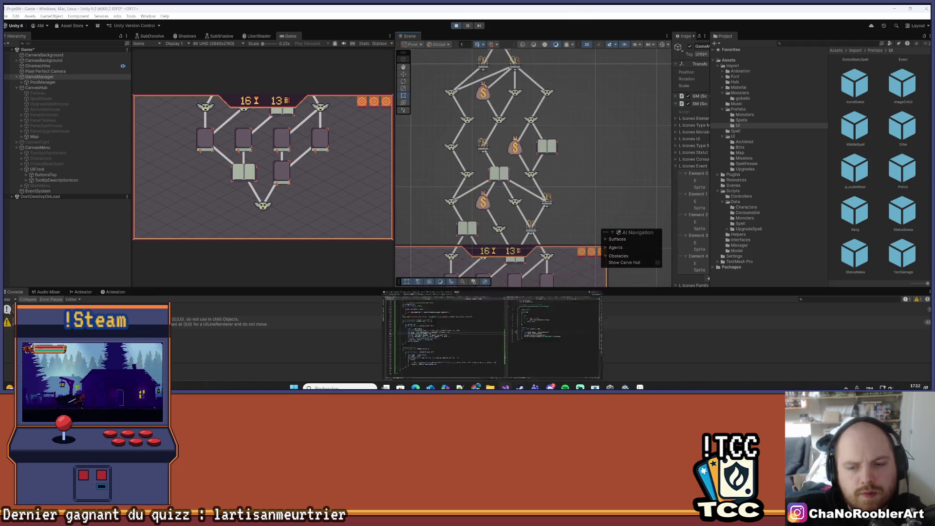
click(444, 336)
scroll(185, 224, up, 2)
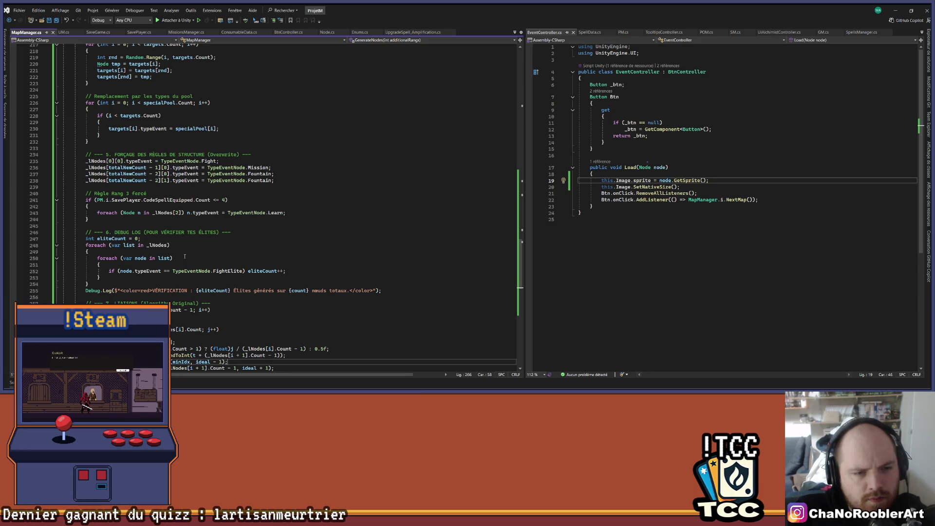
click(162, 247)
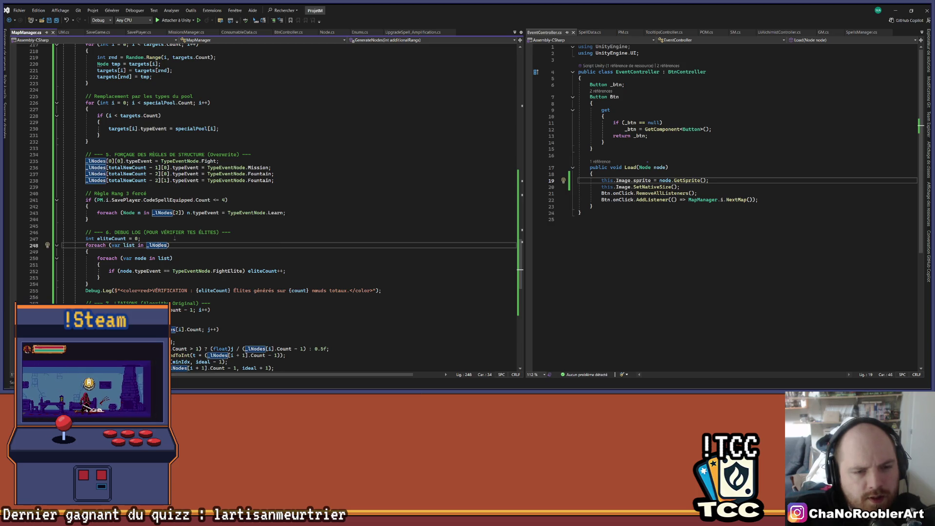
scroll(235, 257, down, 5)
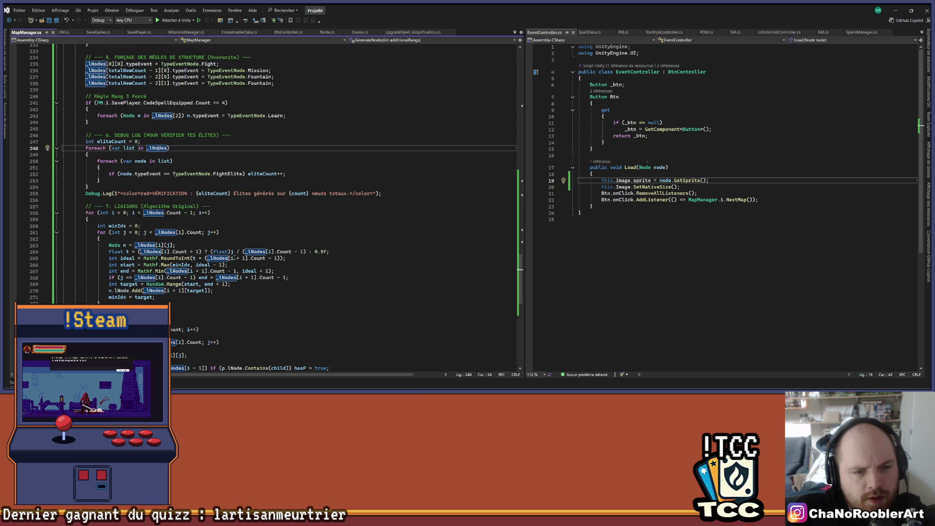
scroll(234, 257, down, 6)
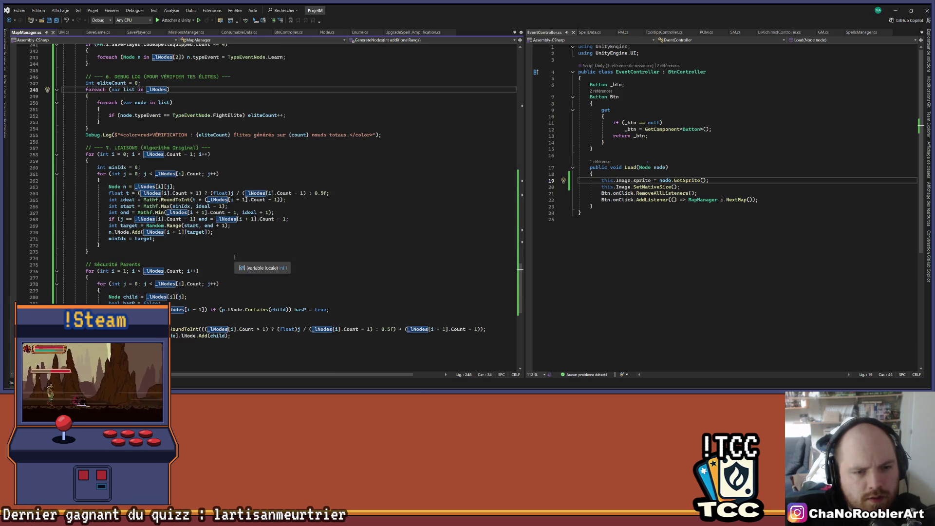
scroll(202, 283, up, 4)
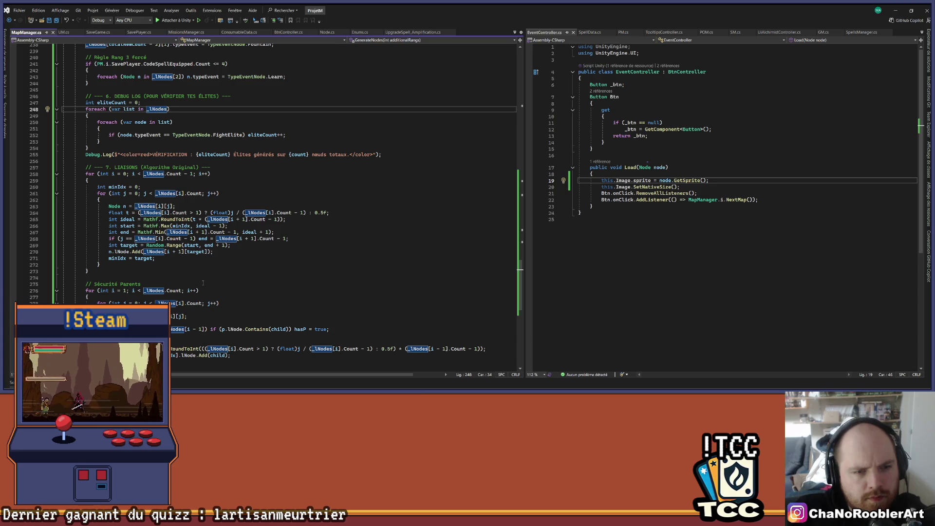
scroll(203, 283, up, 20)
scroll(196, 279, down, 20)
scroll(190, 278, up, 20)
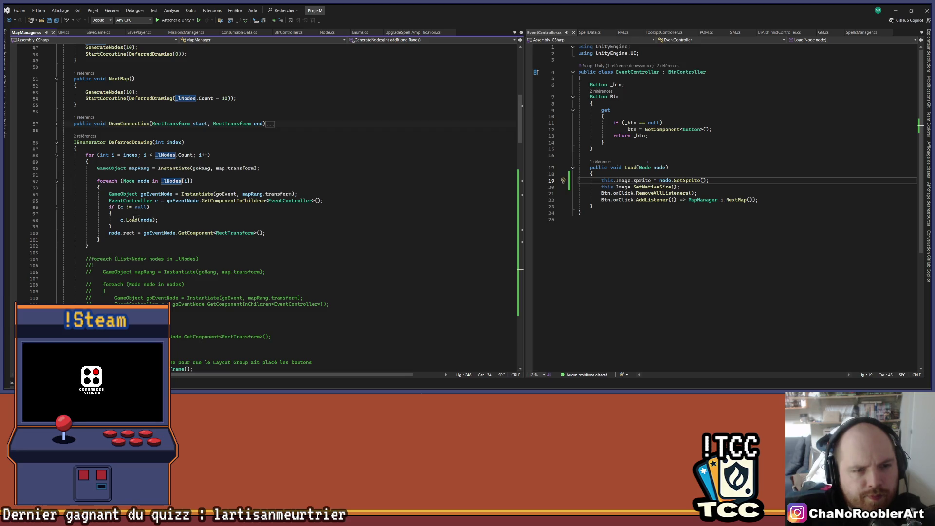
- Peek at EventController's Load definition, then go to GetSprite's definition in Node.cs
right_click(131, 220)
click(155, 233)
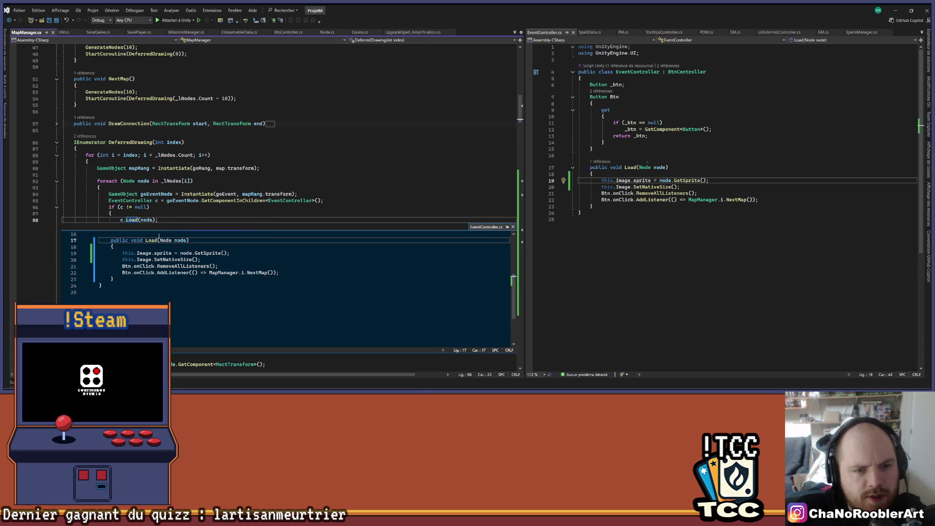
click(185, 213)
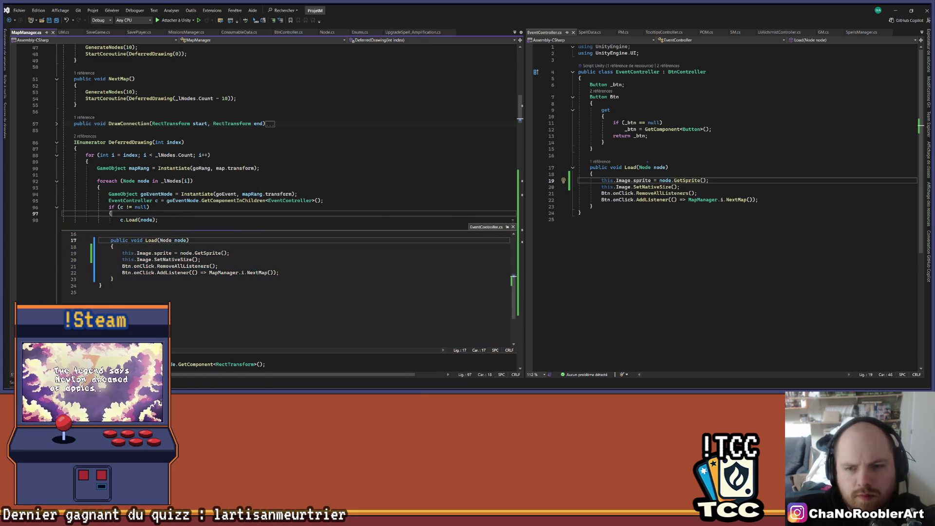
click(513, 228)
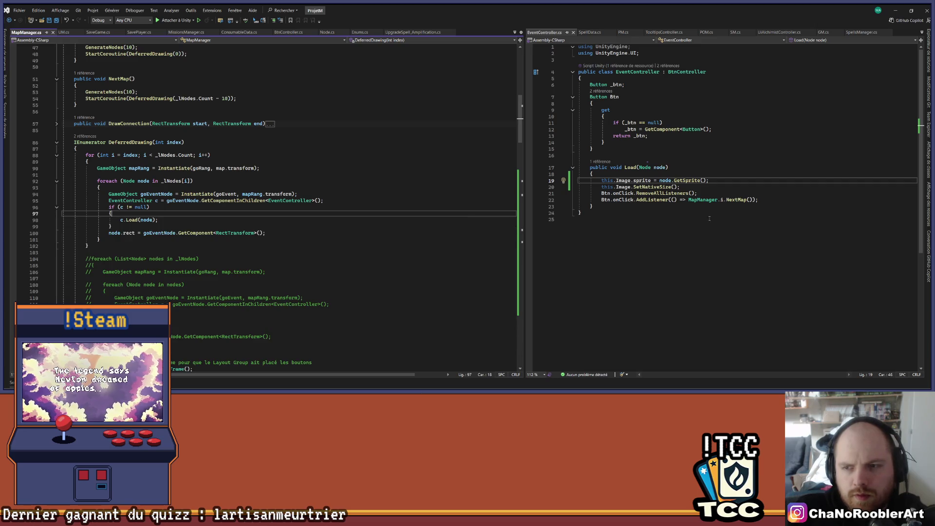
right_click(687, 180)
click(706, 238)
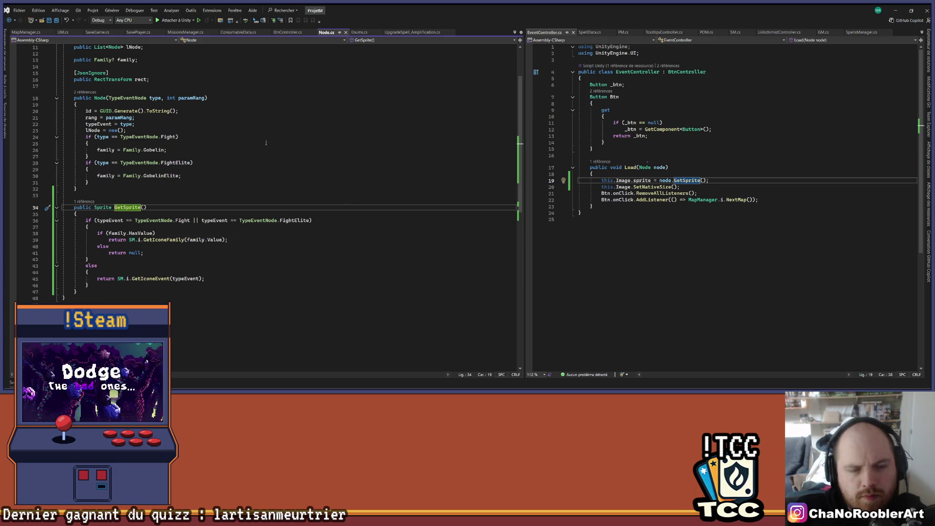
- In MapManager.cs, set a breakpoint on line 88 of DeferredDrawing and attach to Unity
key(ctrl+Tab)
scroll(307, 207, down, 15)
scroll(306, 207, up, 20)
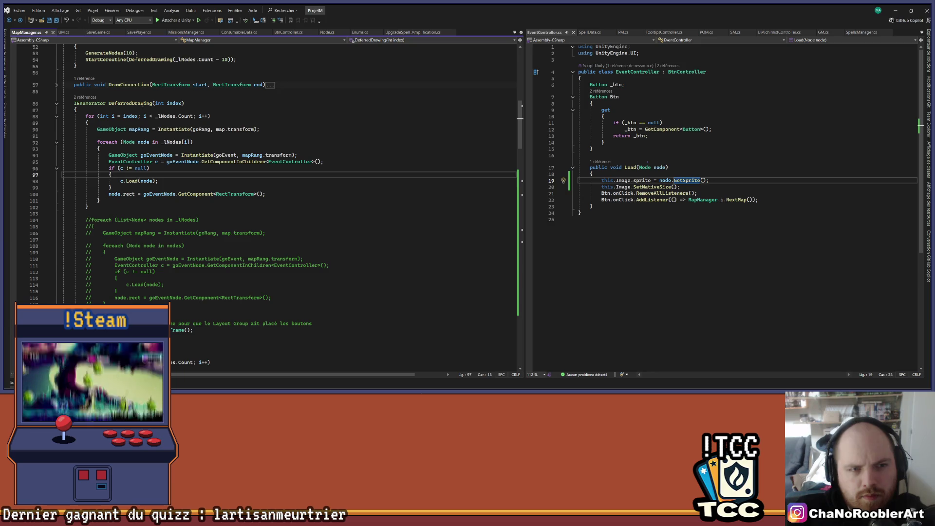
scroll(137, 122, up, 1)
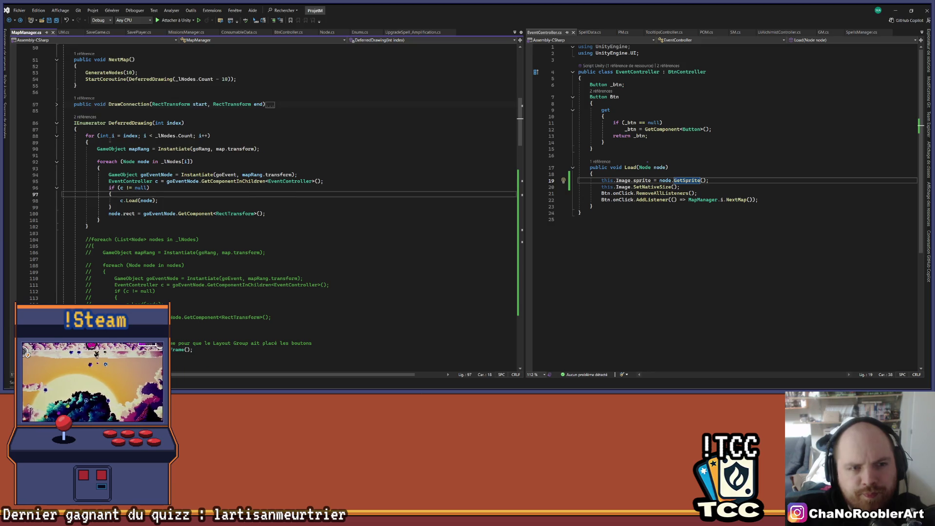
click(13, 136)
click(175, 20)
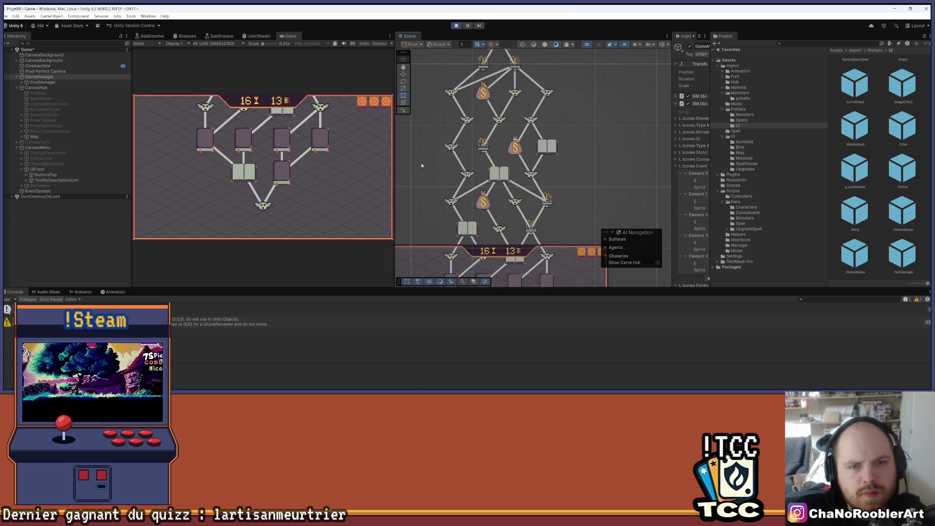
- Recentre the node map in the Scene view, start Play mode and choose Continue in the main menu
scroll(422, 165, down, 5)
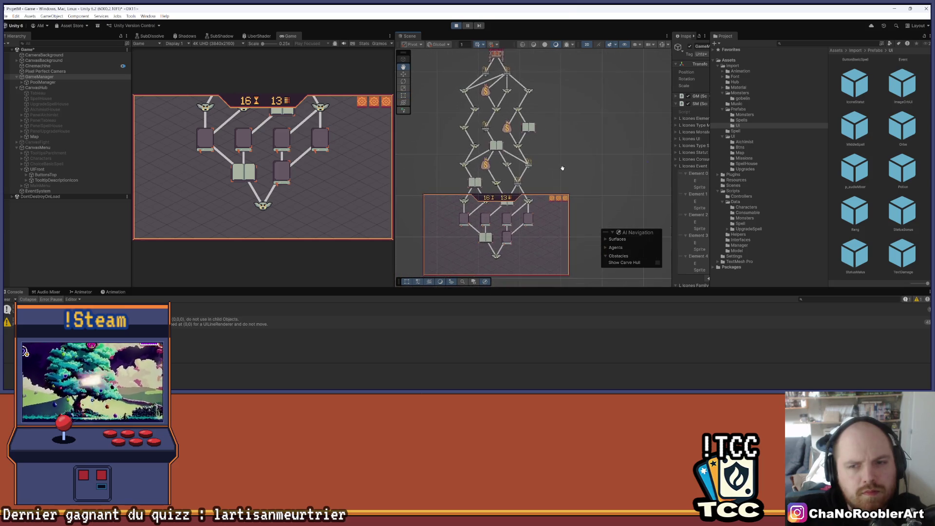
drag(562, 168, 545, 199)
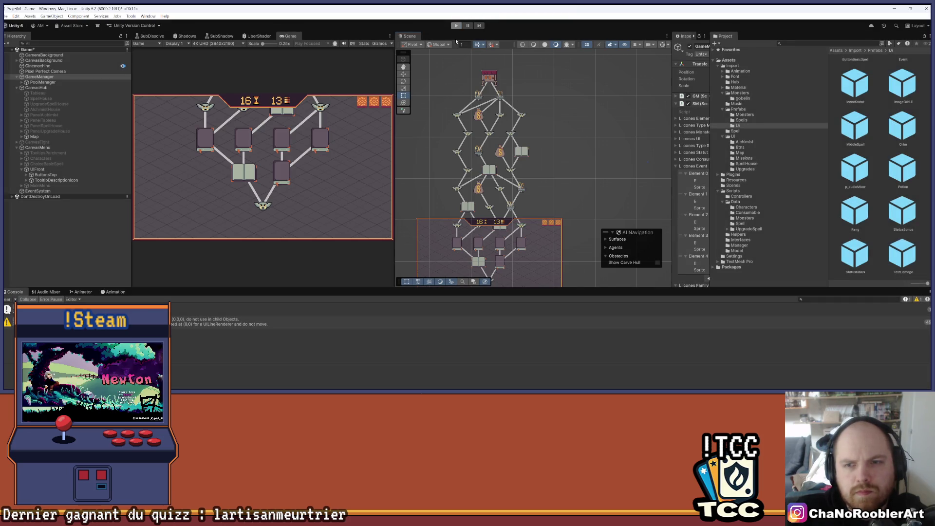
click(457, 26)
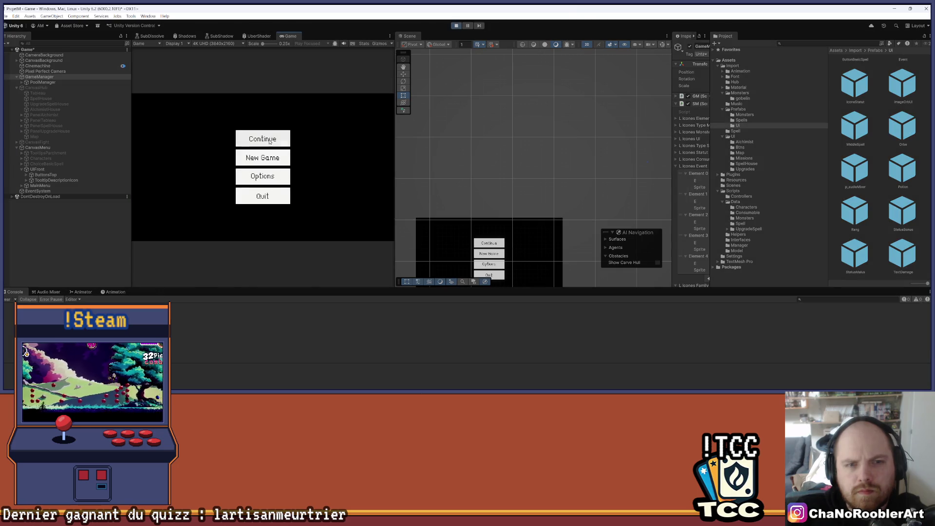
click(270, 141)
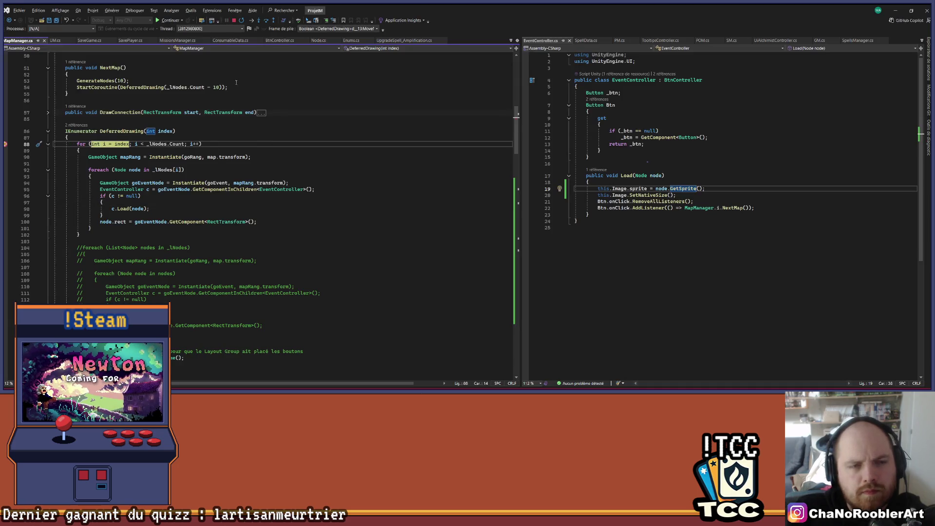
- Expand the last _lNodes rank in the DataTip and check its node's Gobelin family
mouse_move(163, 151)
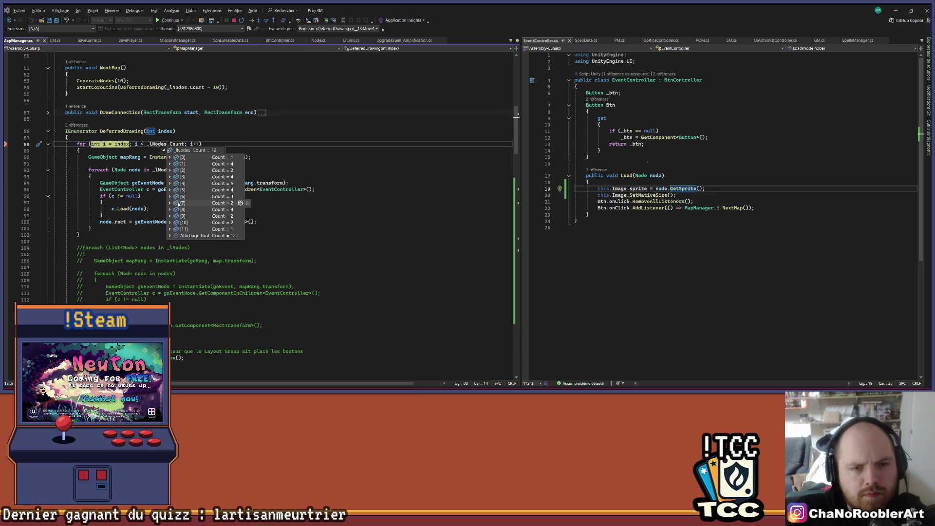
click(170, 229)
click(176, 236)
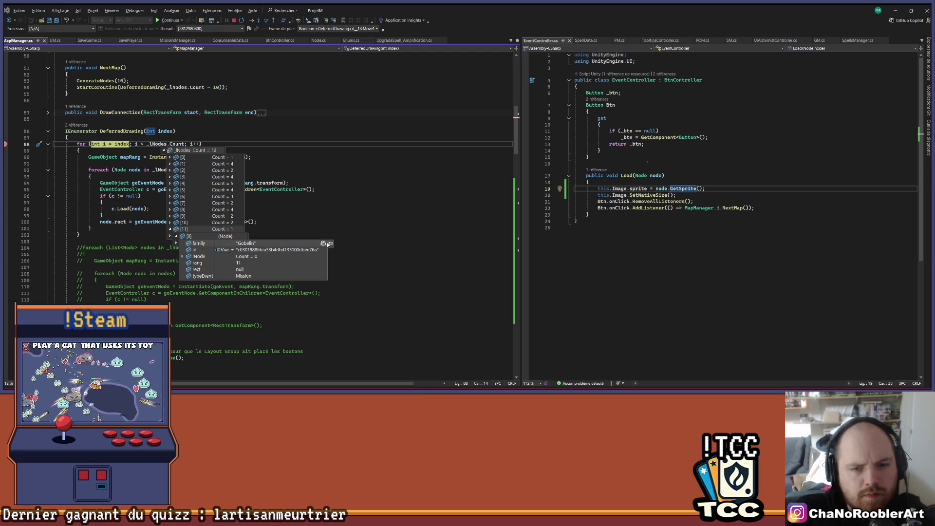
click(329, 242)
click(331, 243)
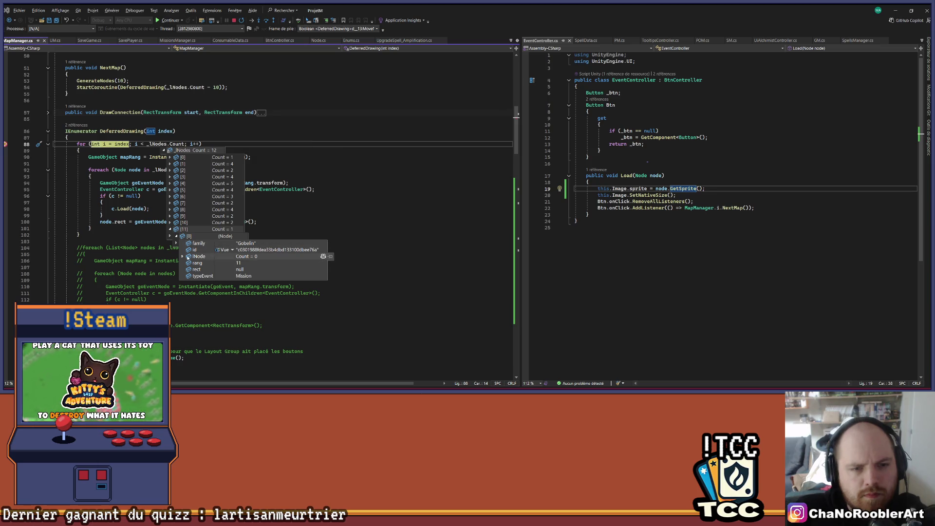
click(170, 229)
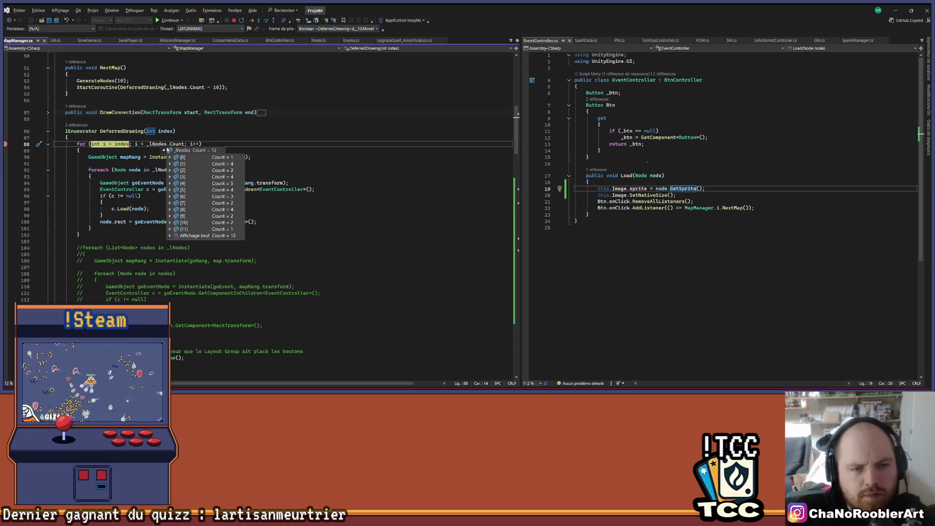
- Inspect rank [0]'s first node and each of the four nodes in rank [1]
click(170, 157)
click(177, 165)
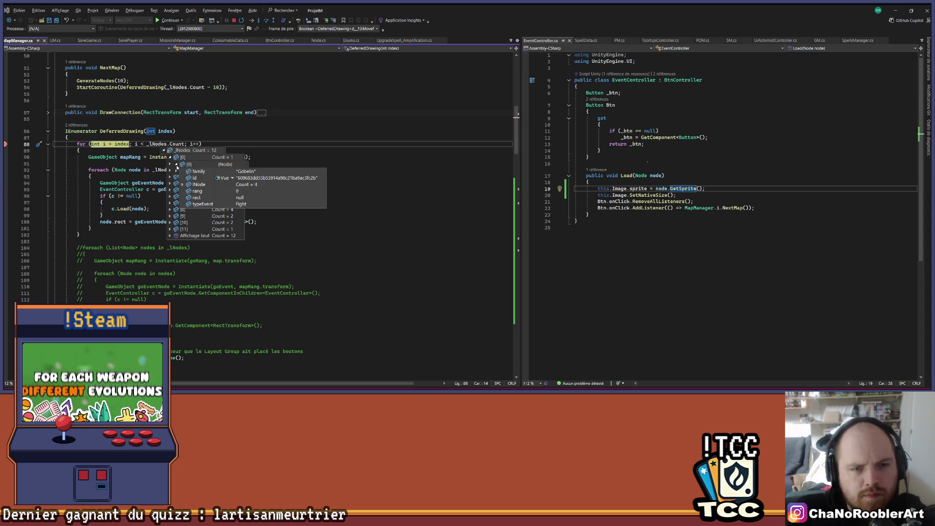
click(177, 165)
click(170, 157)
click(170, 164)
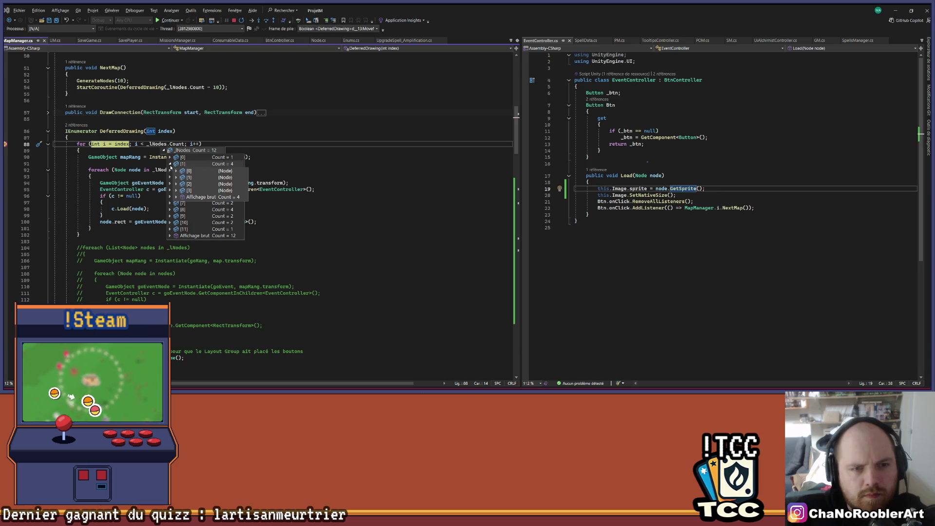
click(176, 171)
click(177, 171)
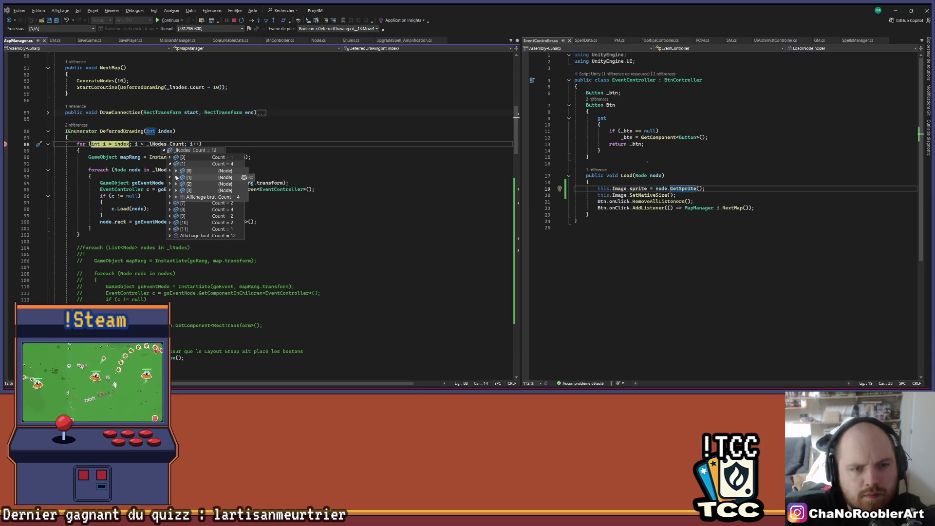
click(177, 177)
click(176, 178)
click(176, 184)
click(177, 184)
click(177, 184)
click(177, 184)
click(170, 163)
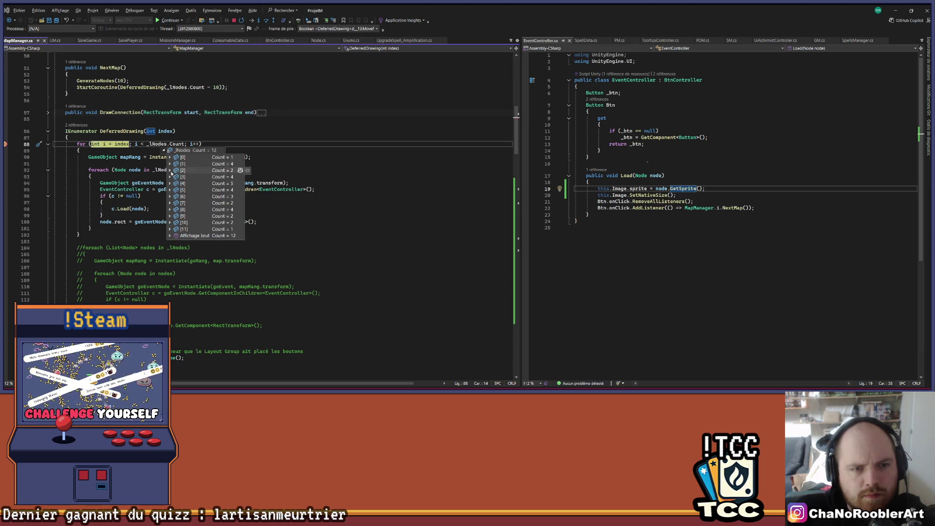
- Inspect rank [2]'s nodes and their linked lNode entries, then collapse ranks [2] and [4]
click(170, 170)
click(177, 184)
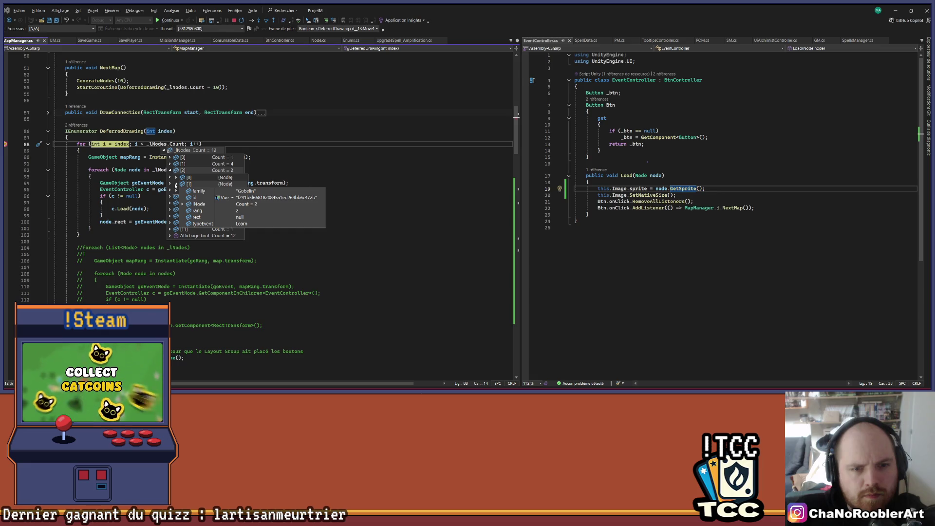
click(182, 204)
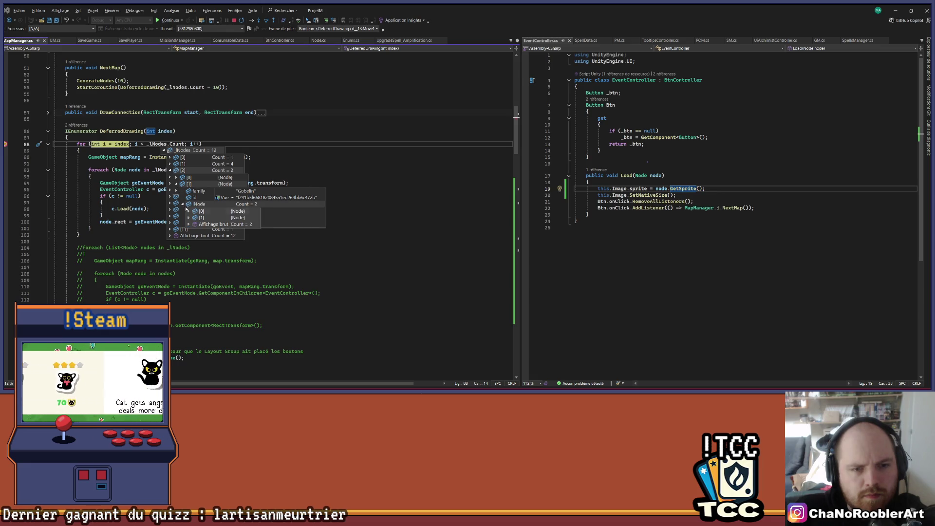
click(189, 217)
click(188, 211)
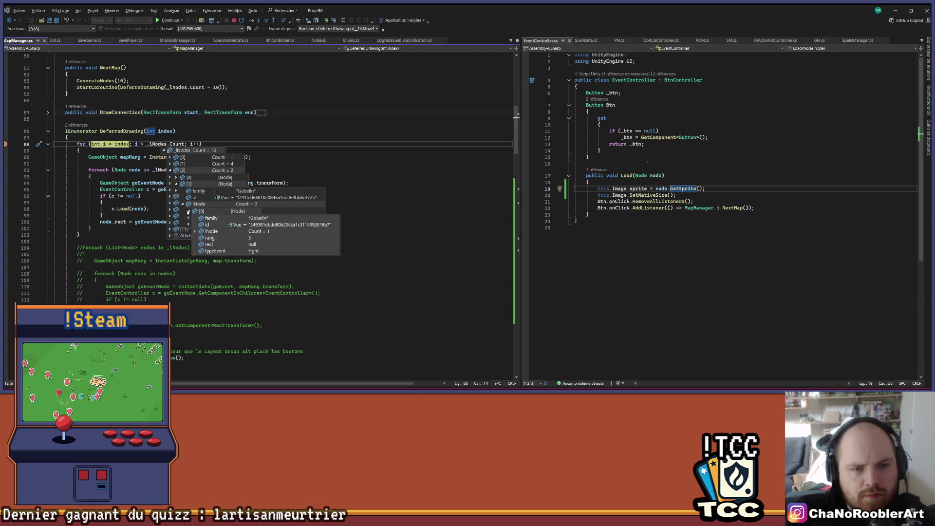
mouse_move(176, 178)
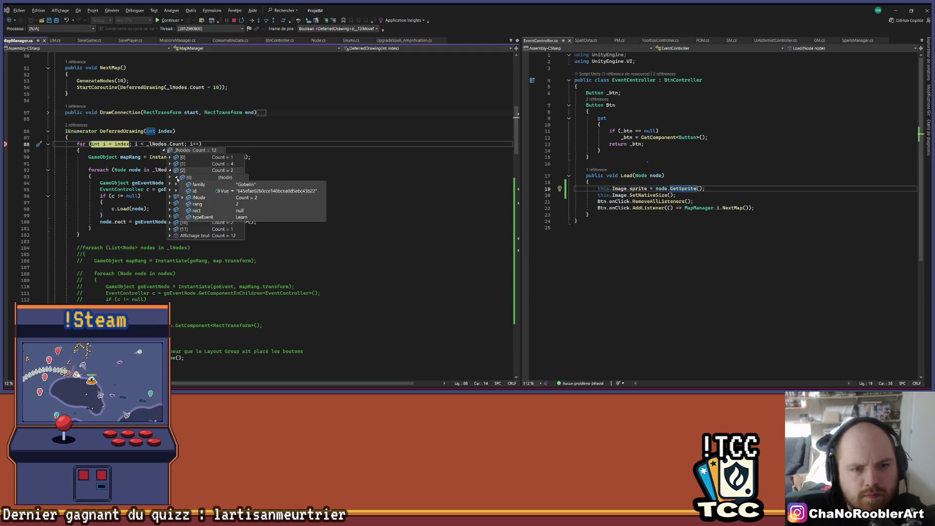
click(182, 197)
mouse_move(190, 205)
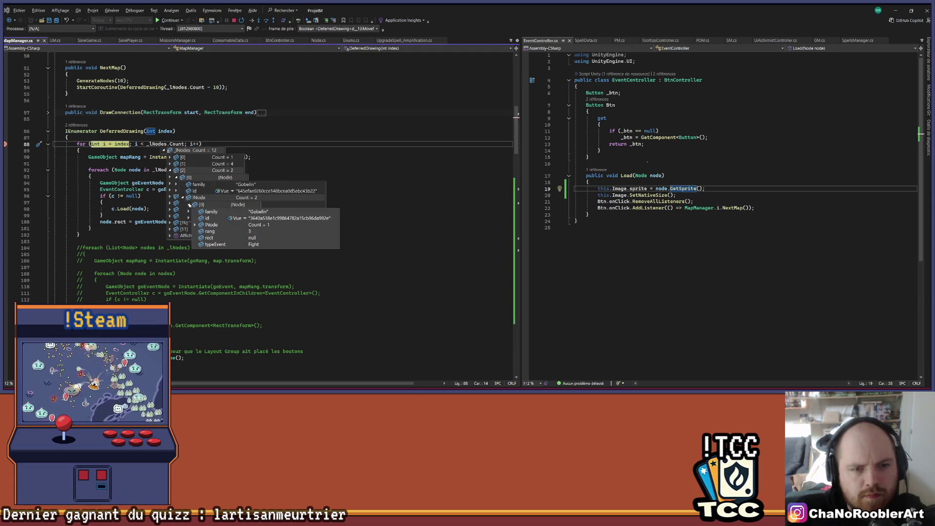
click(170, 170)
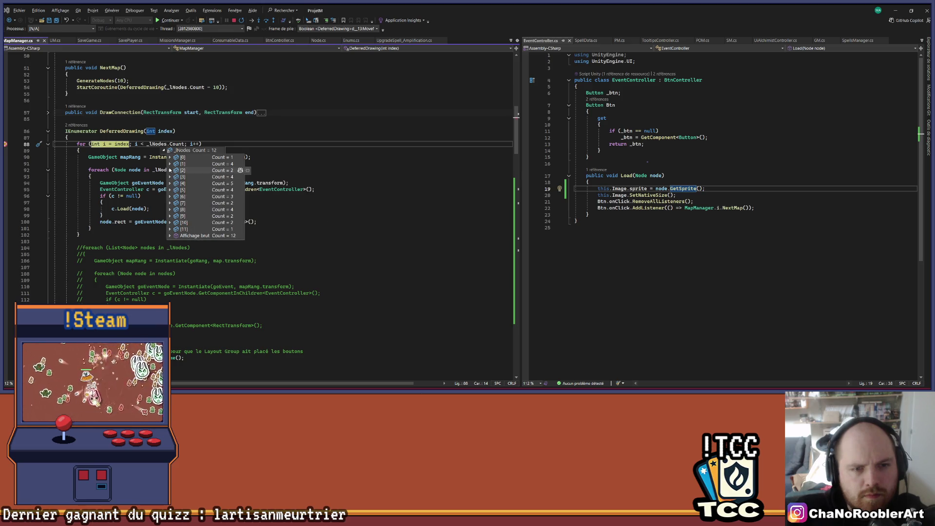
mouse_move(171, 178)
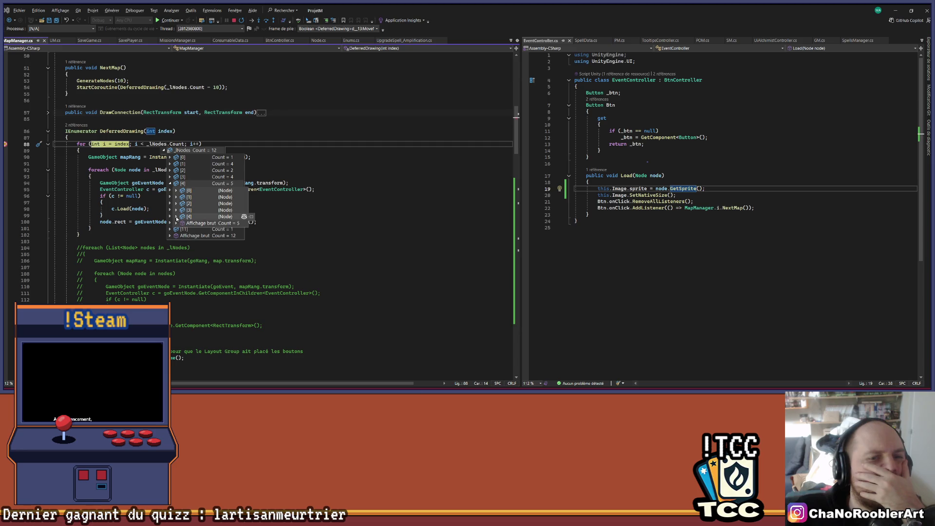
click(170, 183)
mouse_move(170, 190)
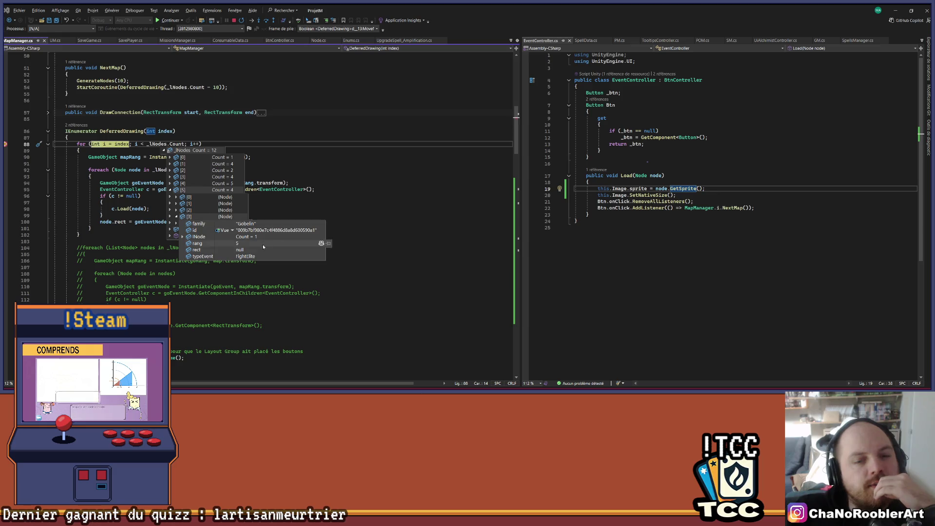
key(ctrl+minus)
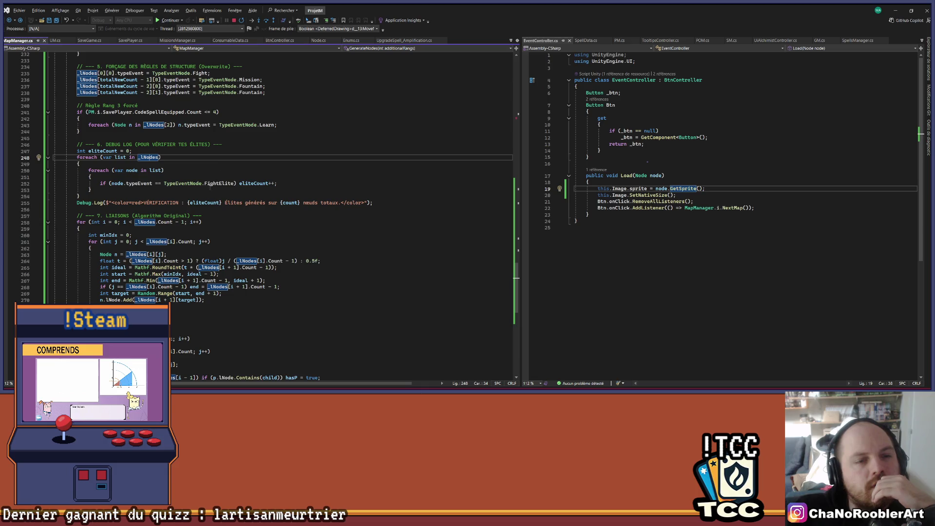
- Go from GenerateNodes' new Node(...) call to the Node constructor definition in Node.cs
scroll(127, 228, up, 4)
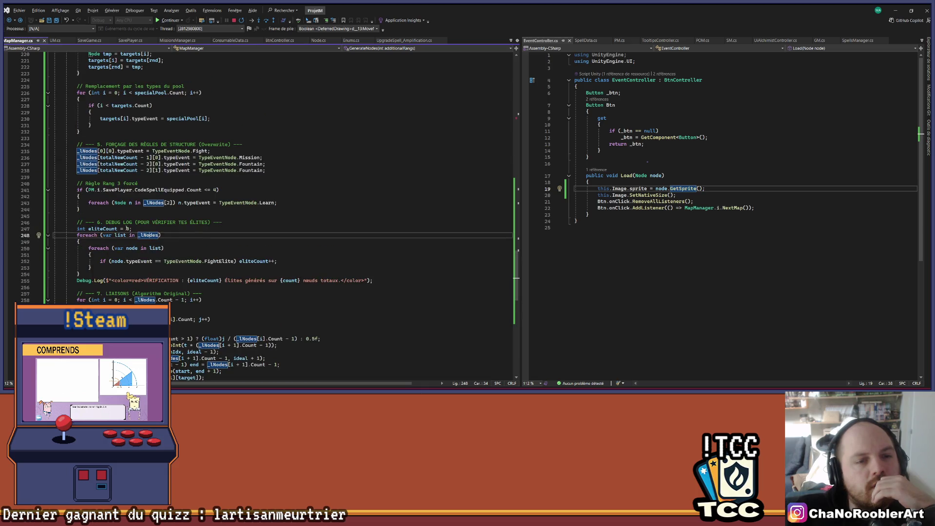
scroll(127, 228, up, 7)
scroll(258, 214, up, 3)
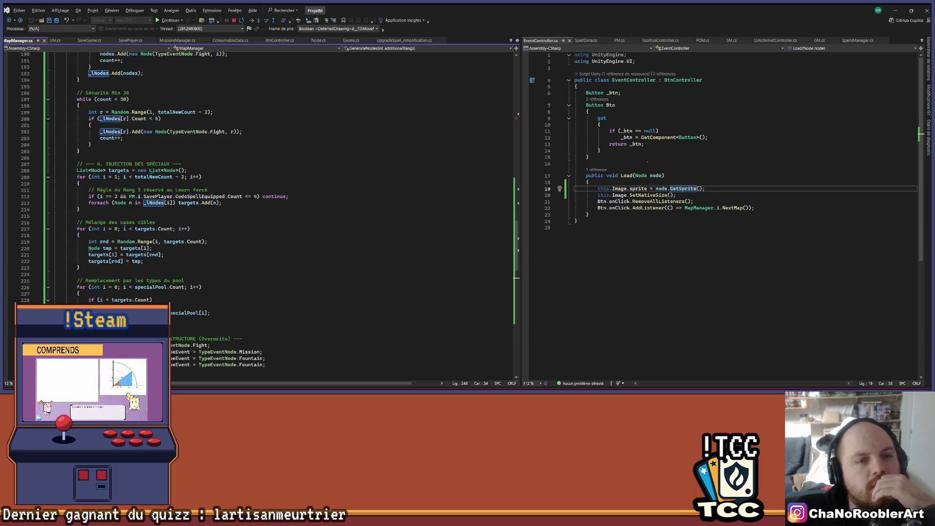
scroll(123, 227, up, 7)
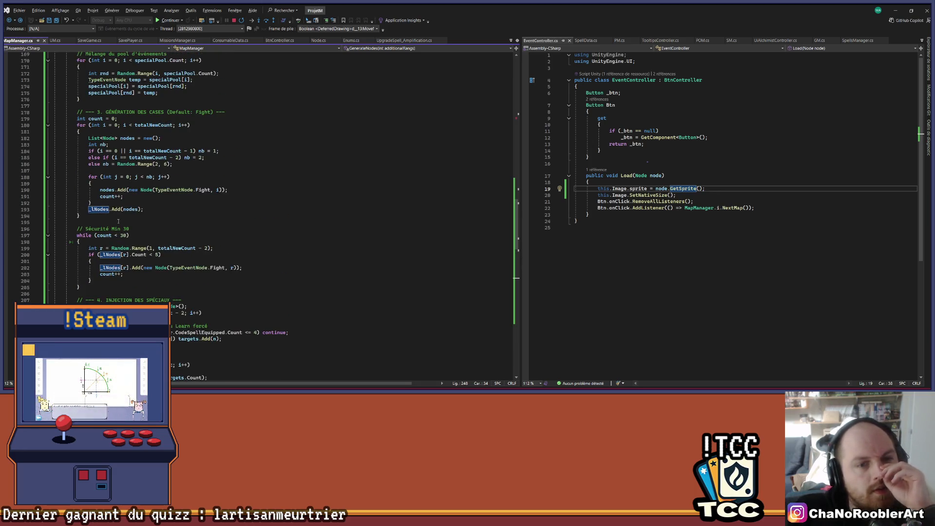
right_click(147, 189)
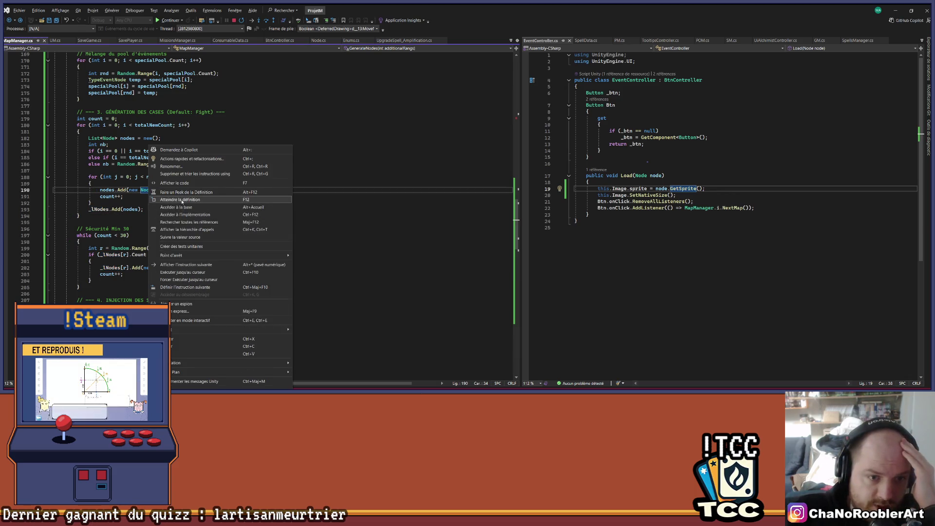
click(182, 200)
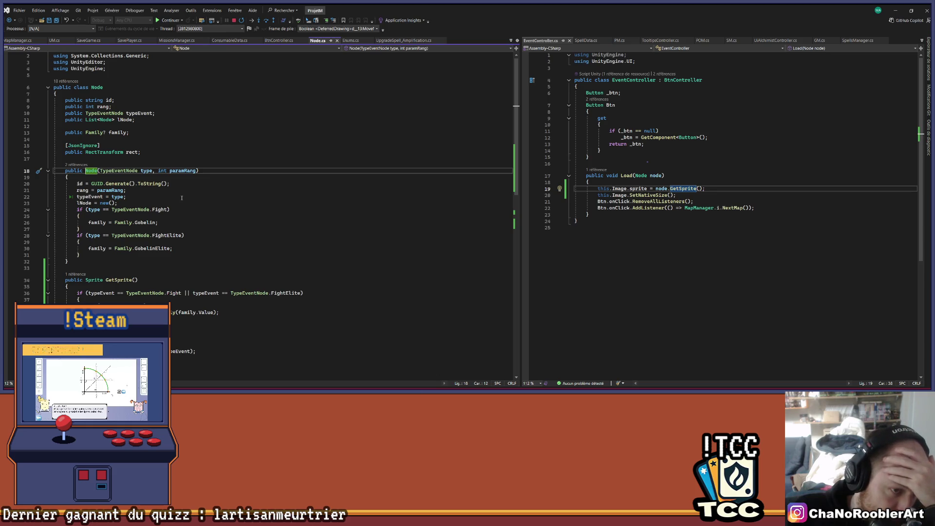
scroll(181, 194, down, 2)
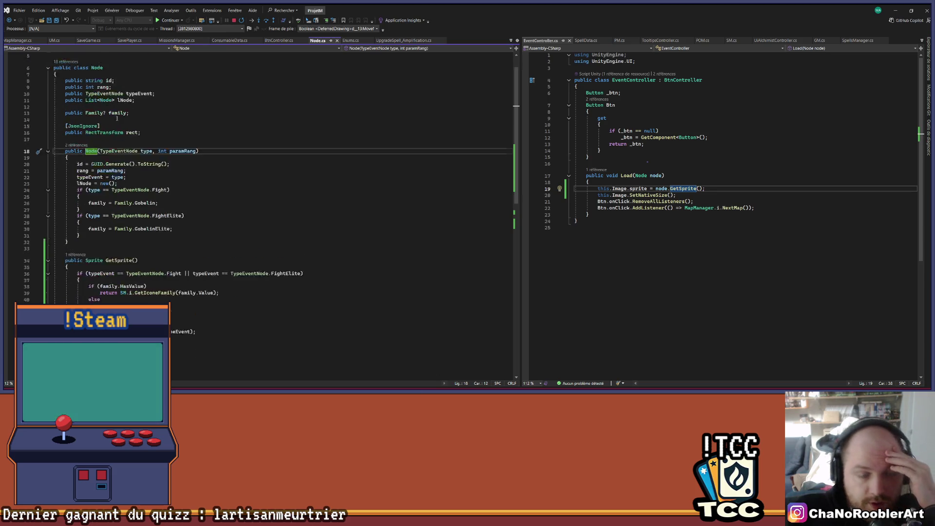
scroll(271, 216, up, 2)
click(98, 113)
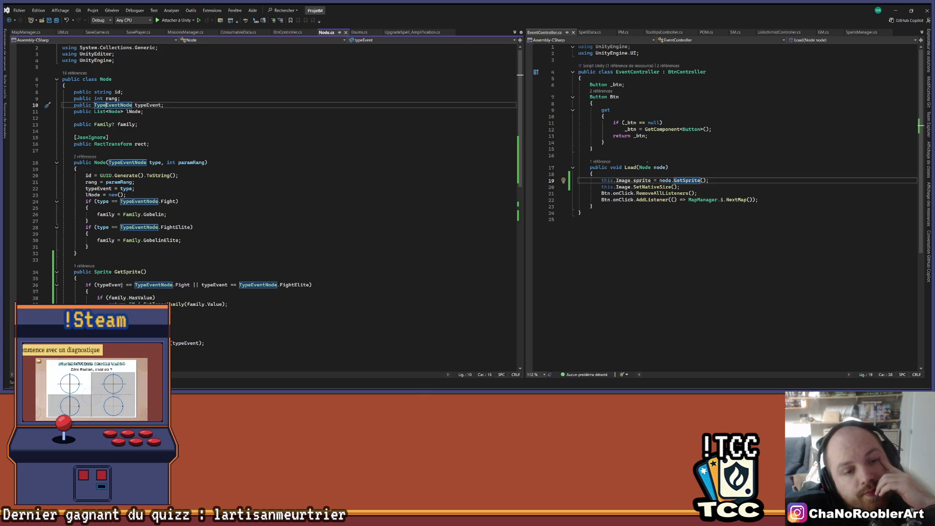
- Remove the empty lines at the top of GetSprite's body in Node.cs
click(124, 278)
key(Return)
key(Return)
key(Return)
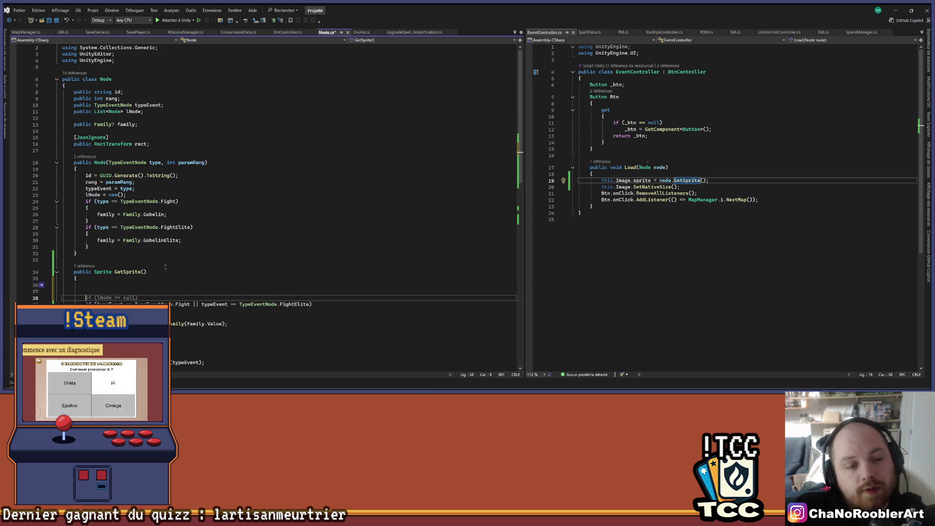
key(Up)
key(Up)
key(Up)
key(Up)
key(Up)
key(Up)
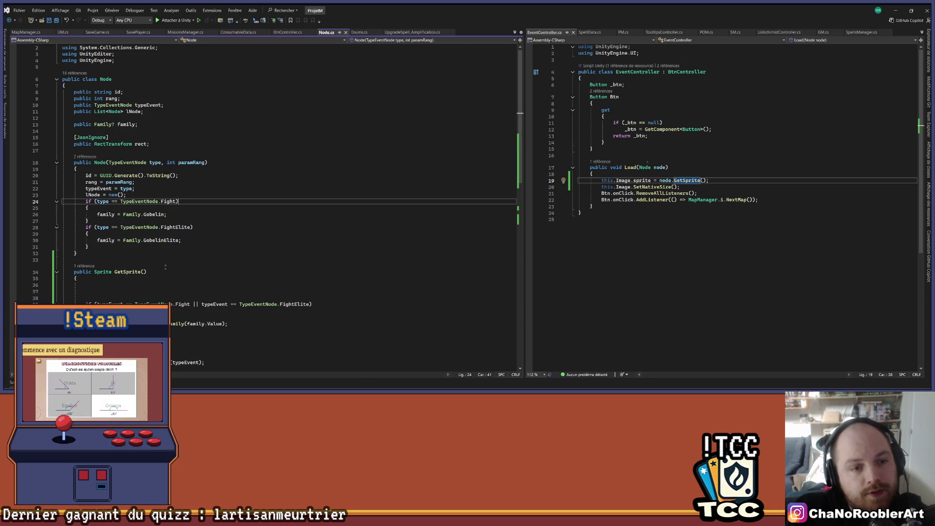
key(Home)
key(shift+End)
key(shift+Down)
key(shift+Down)
key(shift+Down)
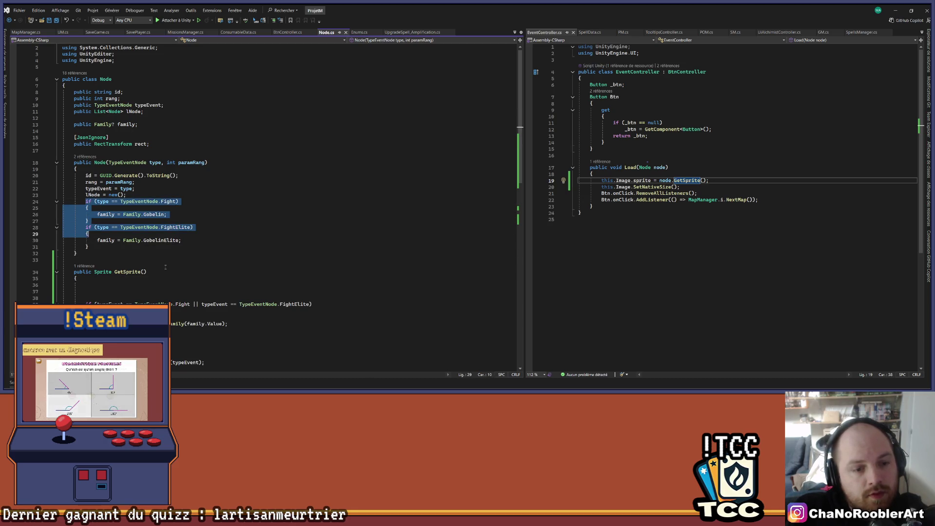
key(Down)
key(Down)
key(Down)
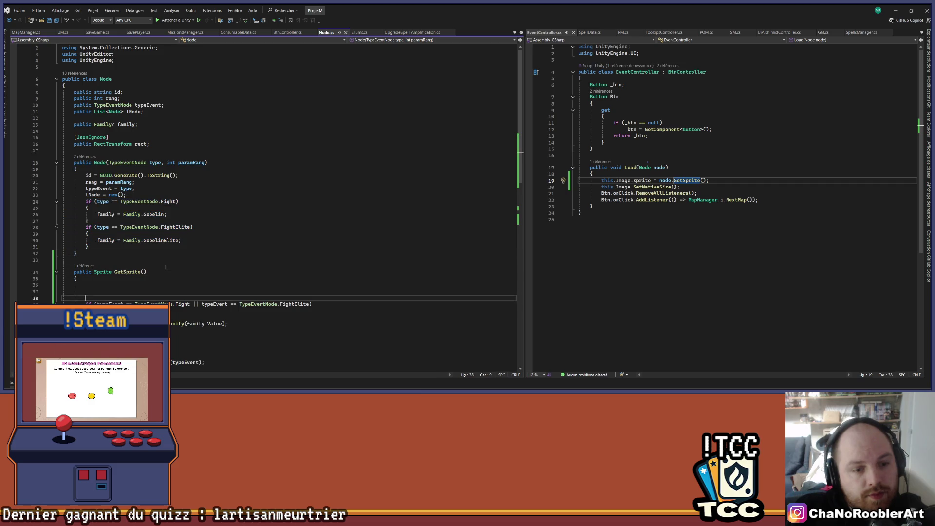
key(Up)
key(Up)
key(Up)
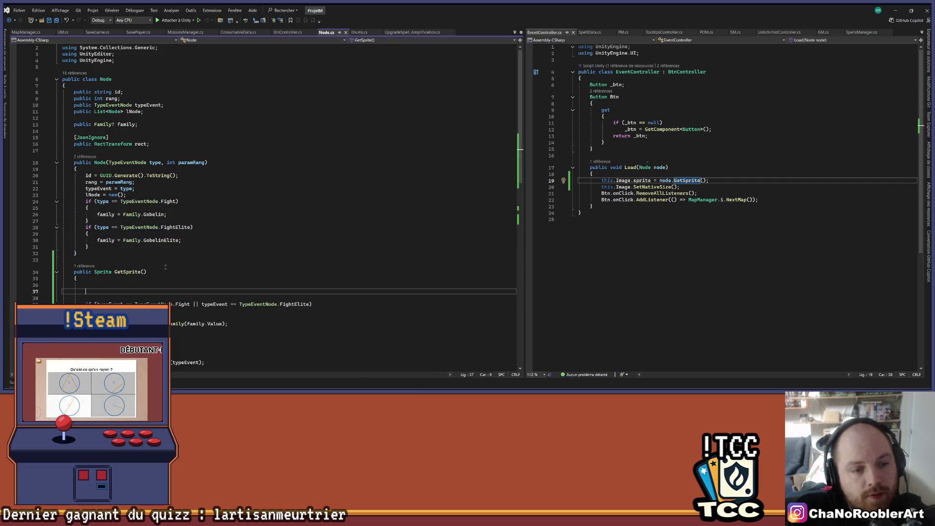
scroll(165, 266, down, 3)
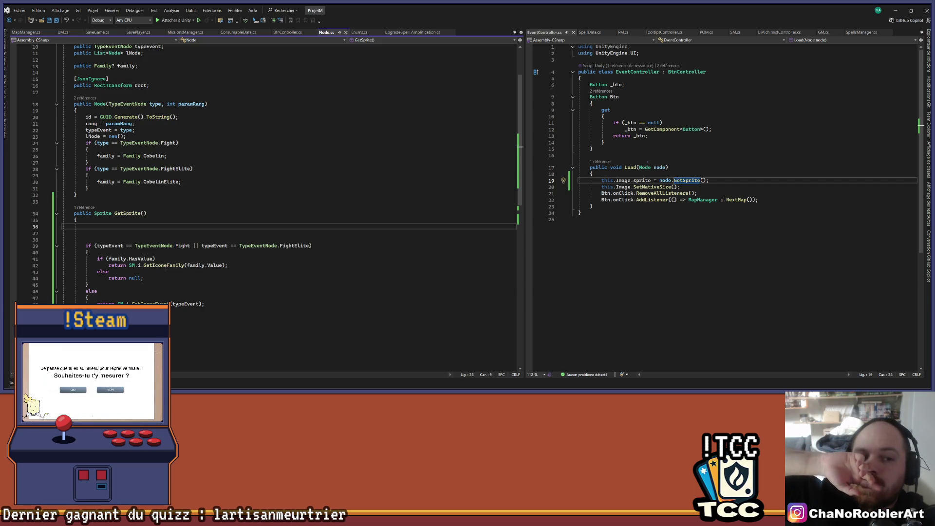
key(BackSpace)
key(Delete)
key(Delete)
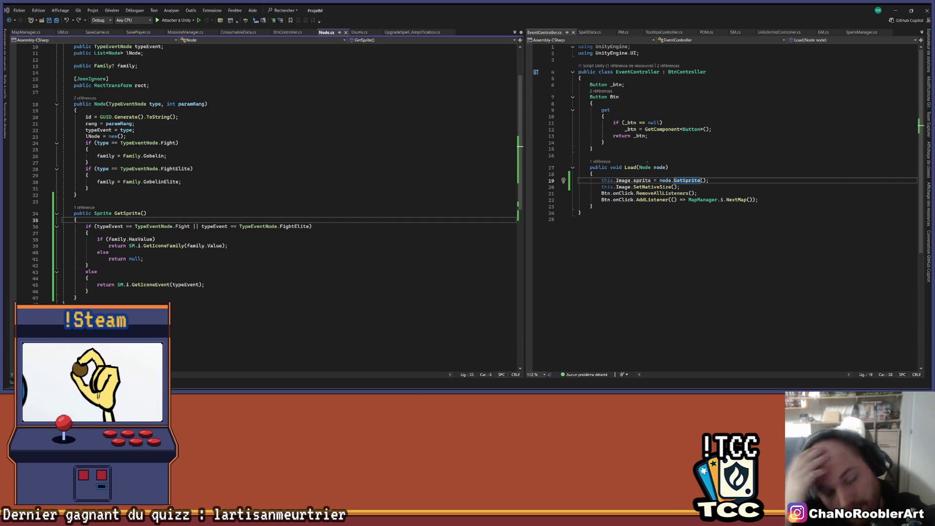
- Jump from the Node constructor to where MapManager's GenerateNodes creates new Nodes
click(299, 181)
key(ctrl+minus)
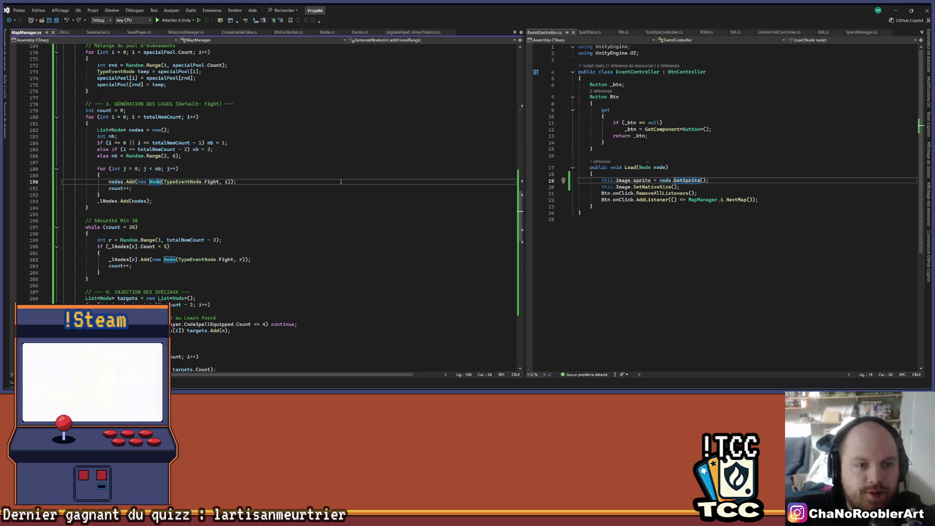
scroll(299, 200, down, 2)
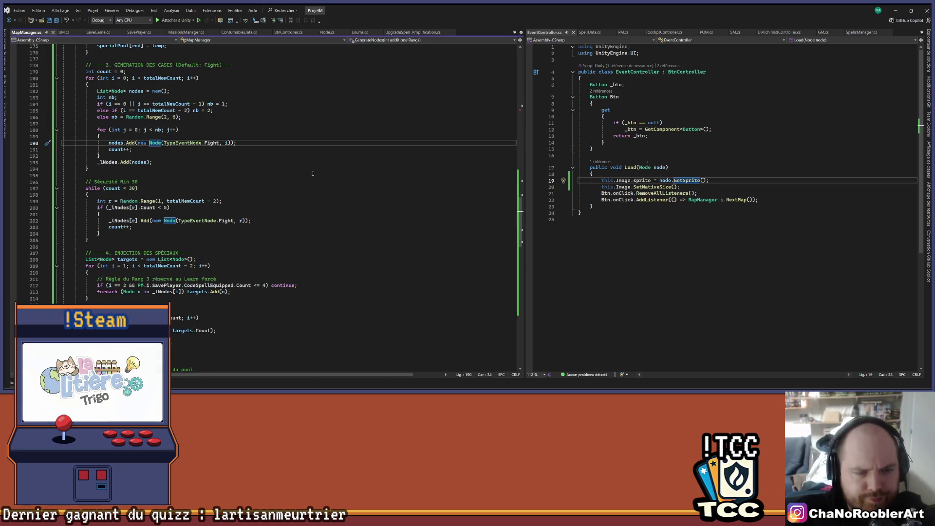
double_click(120, 222)
scroll(389, 235, down, 11)
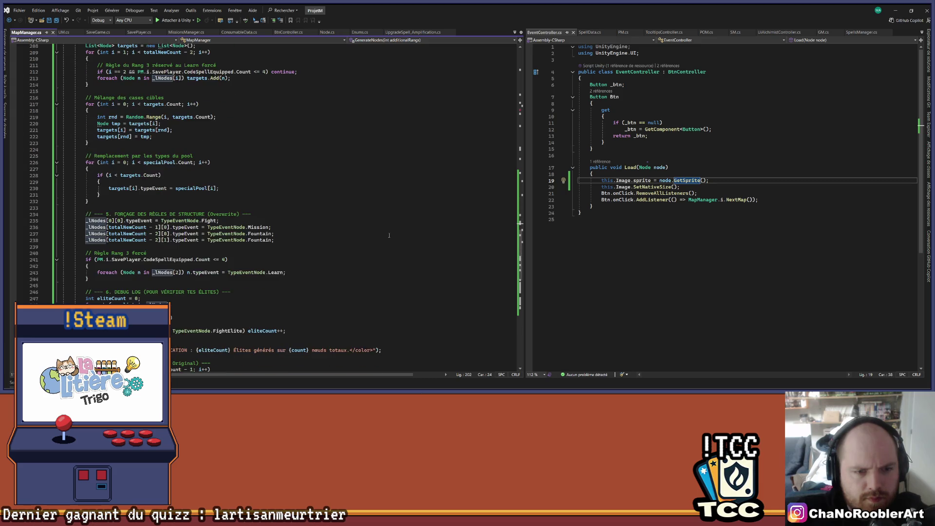
scroll(389, 235, down, 14)
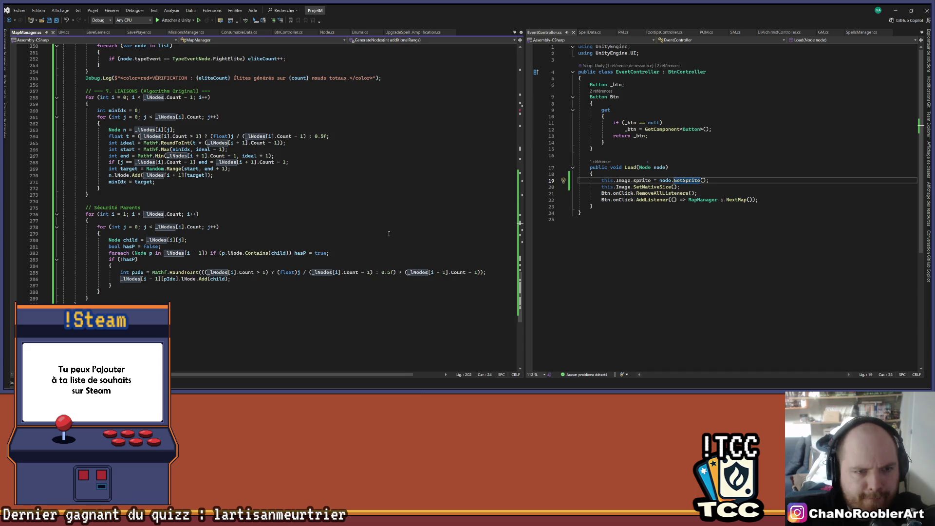
scroll(388, 233, up, 6)
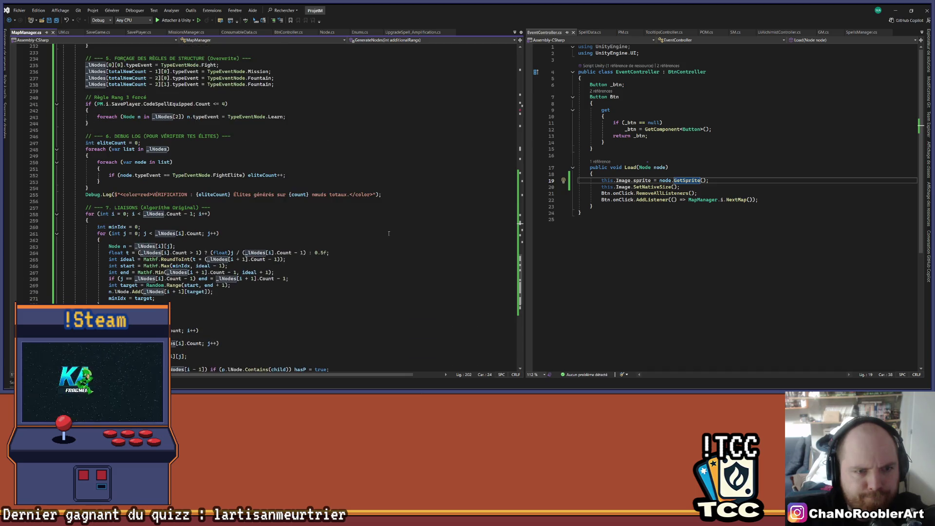
scroll(389, 233, up, 2)
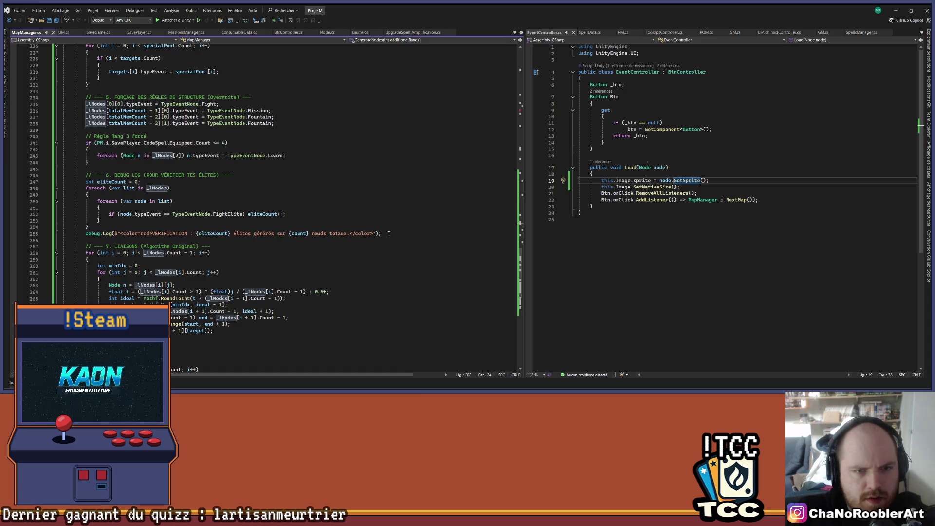
scroll(389, 234, down, 1)
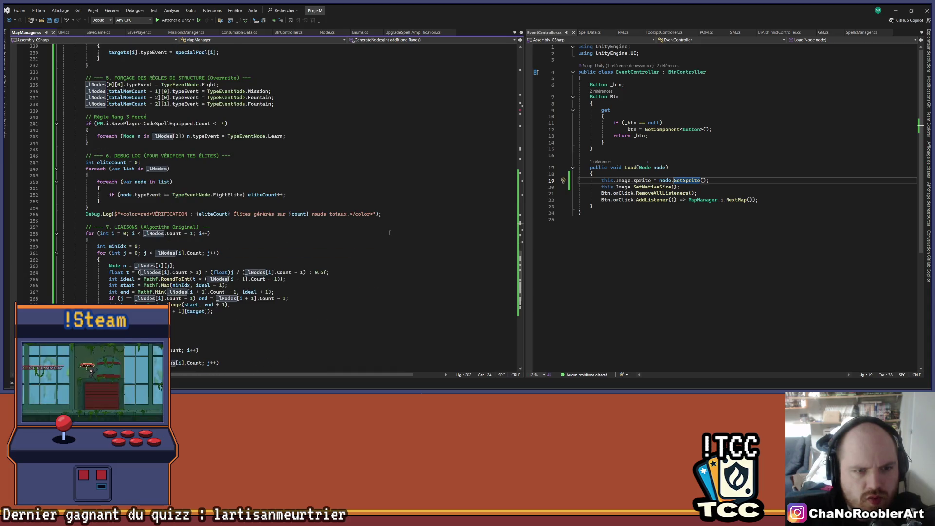
scroll(389, 233, up, 11)
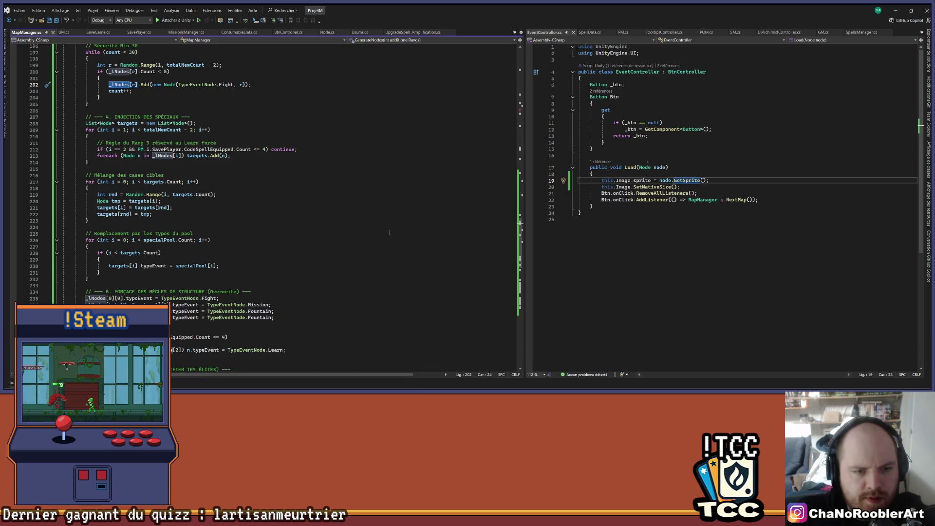
ctrl+click(146, 266)
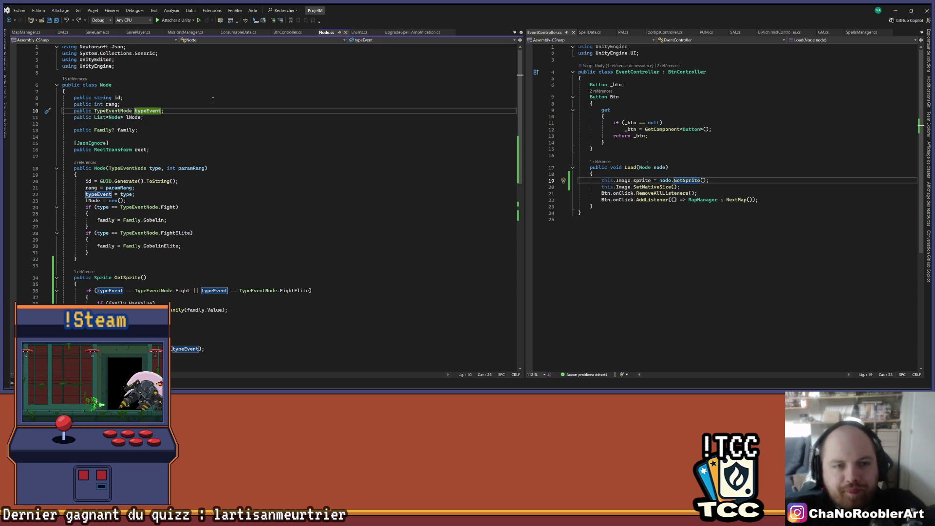
- Move the caret down to the lNode list field in Node.cs
key(Right)
key(Right)
key(Down)
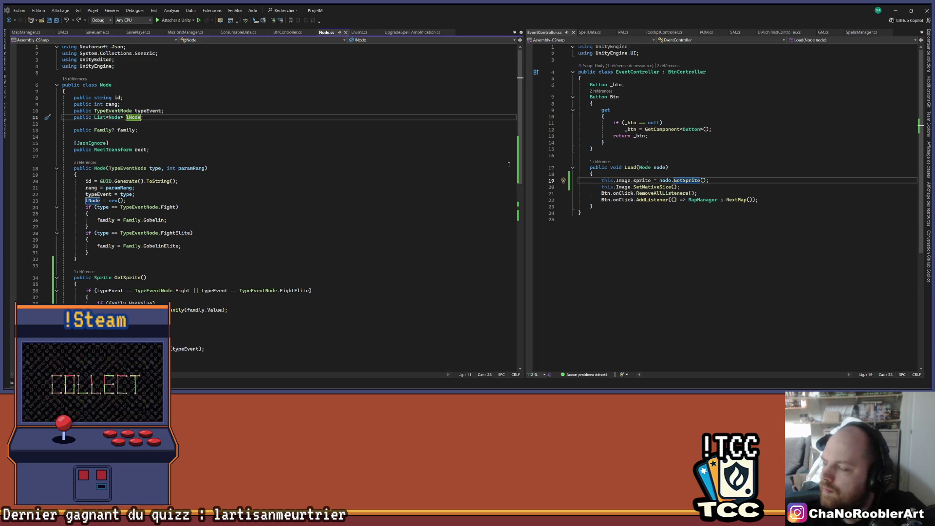
- Jump from the Node constructor to the typeEvent uses in MapManager.cs
click(252, 168)
scroll(252, 195, down, 9)
key(ctrl+minus)
key(ctrl+minus)
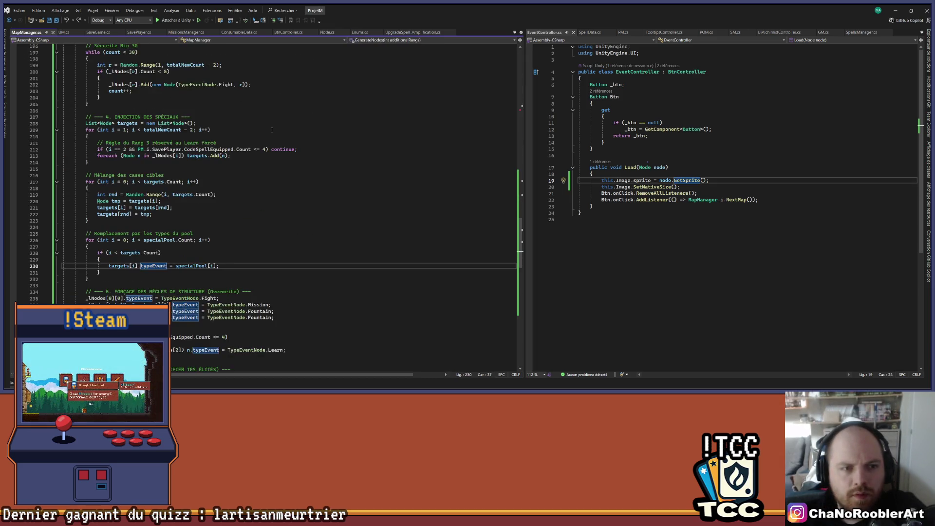
scroll(239, 242, down, 10)
scroll(239, 242, down, 6)
- Select the whole GenerateNodes method and paste the rewritten version over it
click(245, 298)
scroll(245, 292, up, 6)
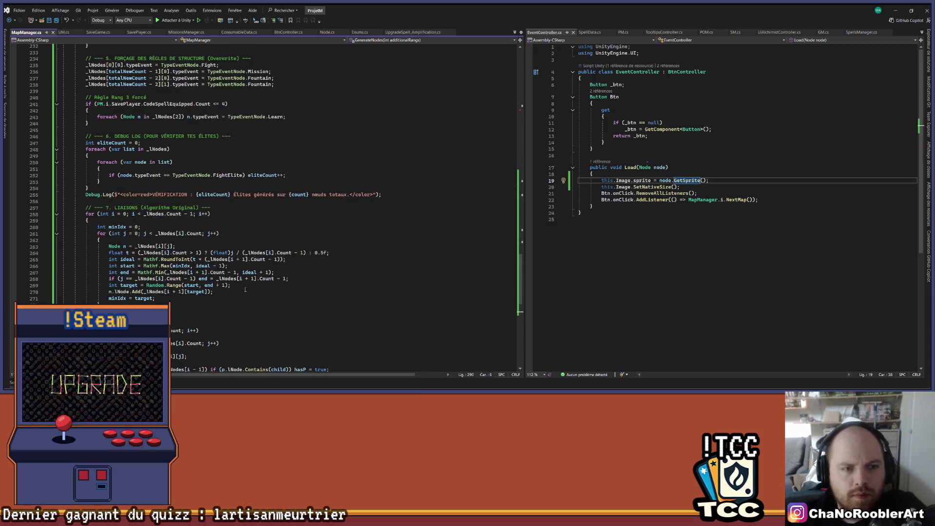
scroll(245, 290, up, 8)
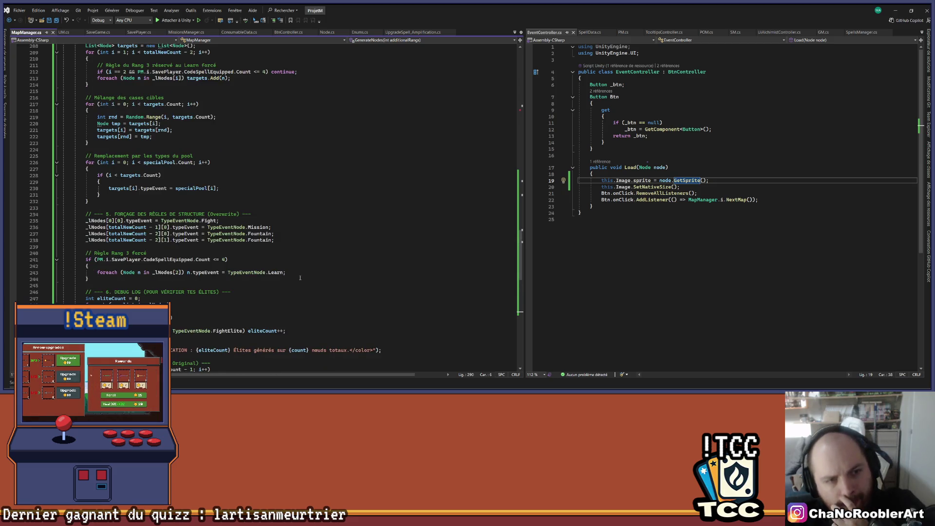
scroll(300, 278, up, 20)
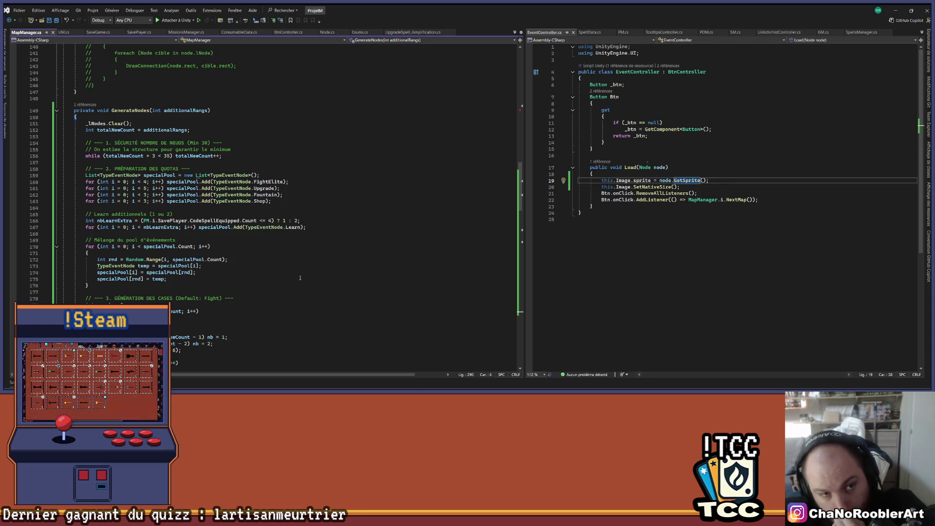
scroll(300, 277, up, 8)
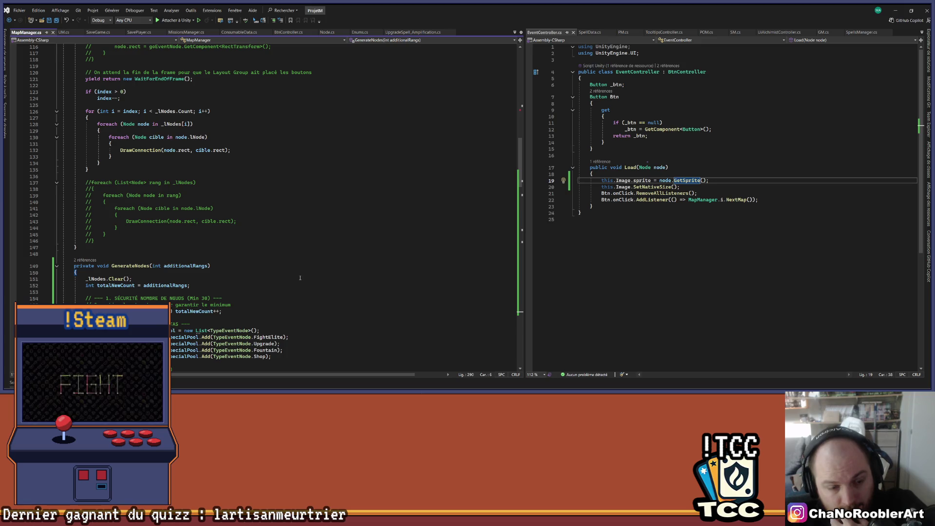
scroll(300, 278, down, 20)
scroll(300, 278, up, 7)
mouse_move(75, 303)
mouse_down()
mouse_move(63, 5)
mouse_move(47, 228)
mouse_up()
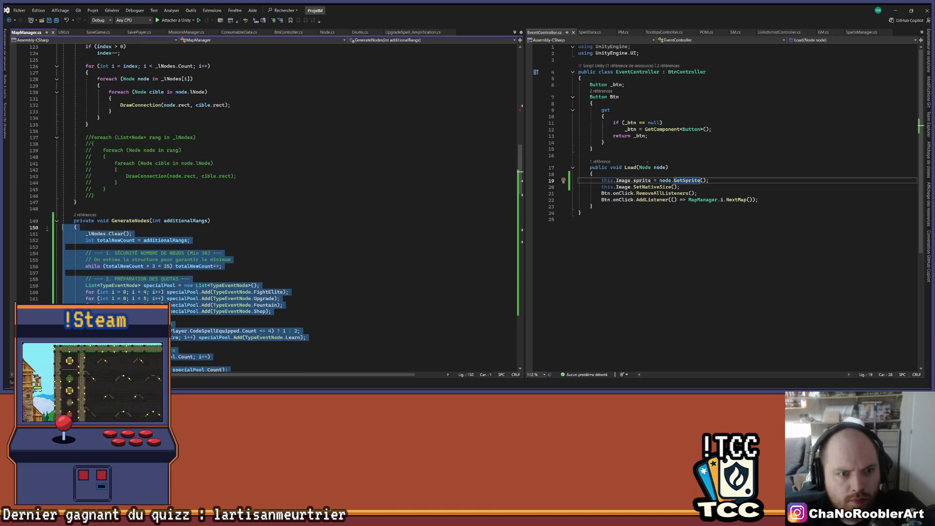
key(ctrl+v)
- Stop the running game in Unity and return to the code editor
scroll(221, 251, up, 20)
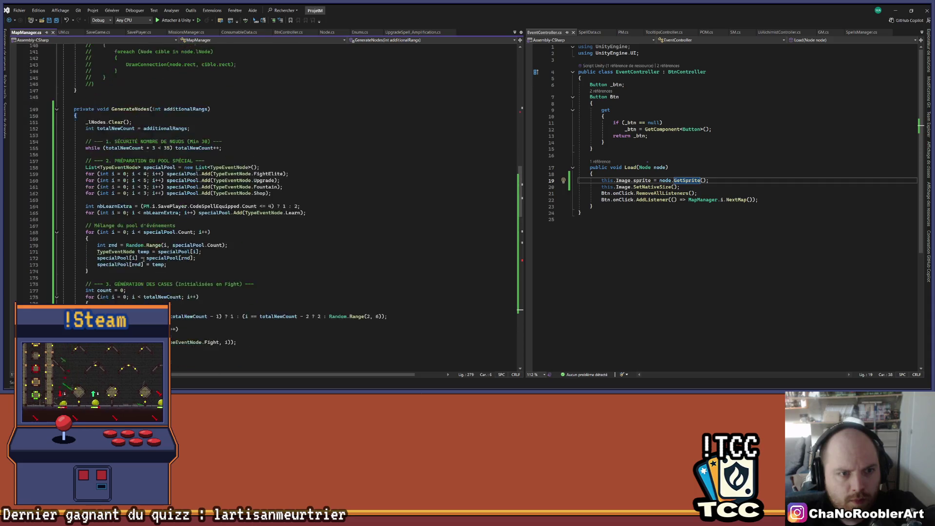
scroll(143, 258, up, 4)
click(233, 212)
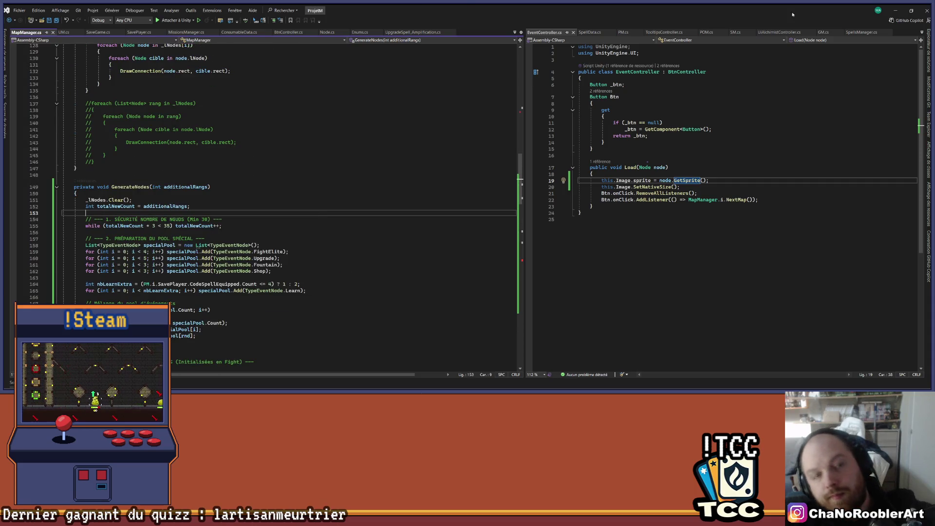
key(alt+Tab)
click(456, 25)
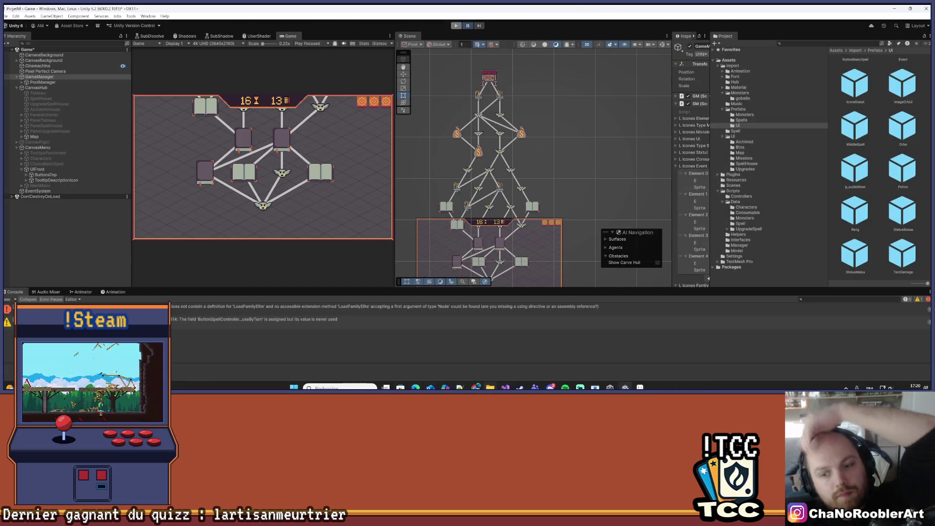
key(alt+Tab)
- Select the LoadFamilyElite call on line 231 and switch to Node.cs
scroll(248, 254, down, 20)
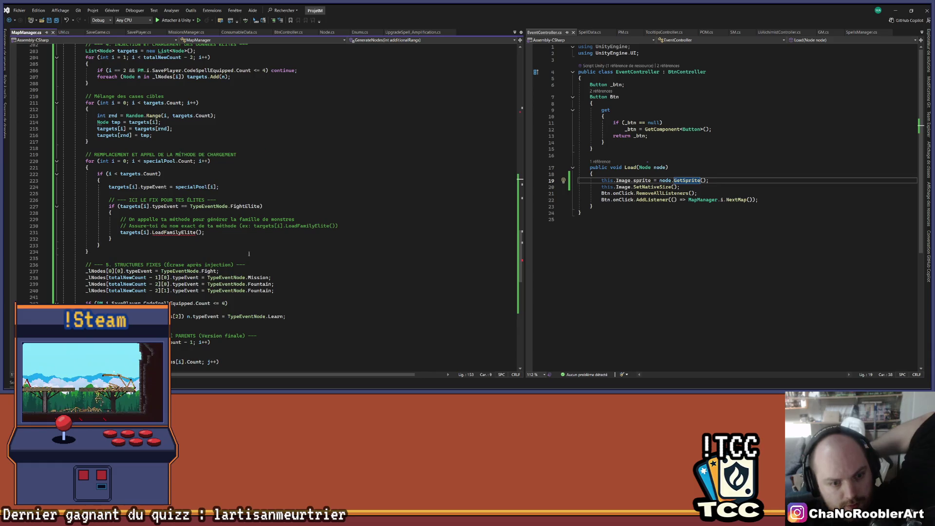
drag(151, 232, 203, 232)
key(ctrl+c)
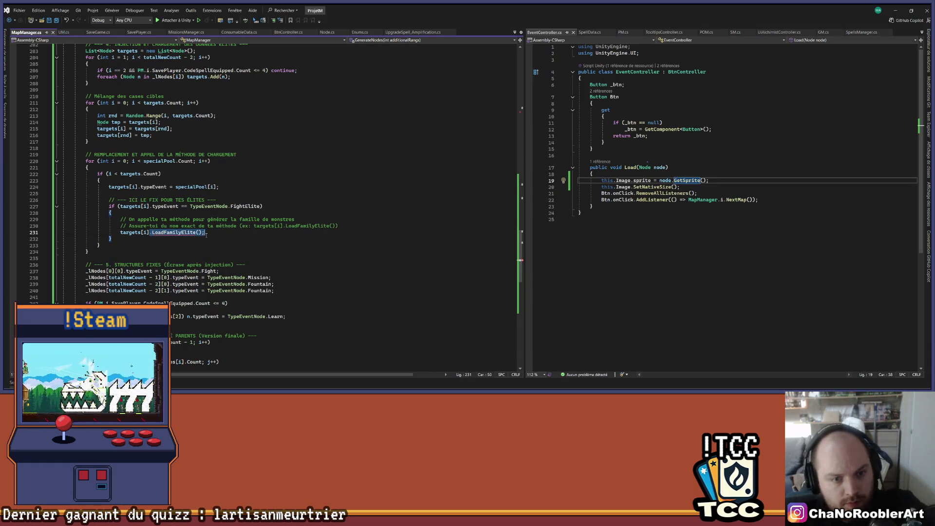
click(327, 31)
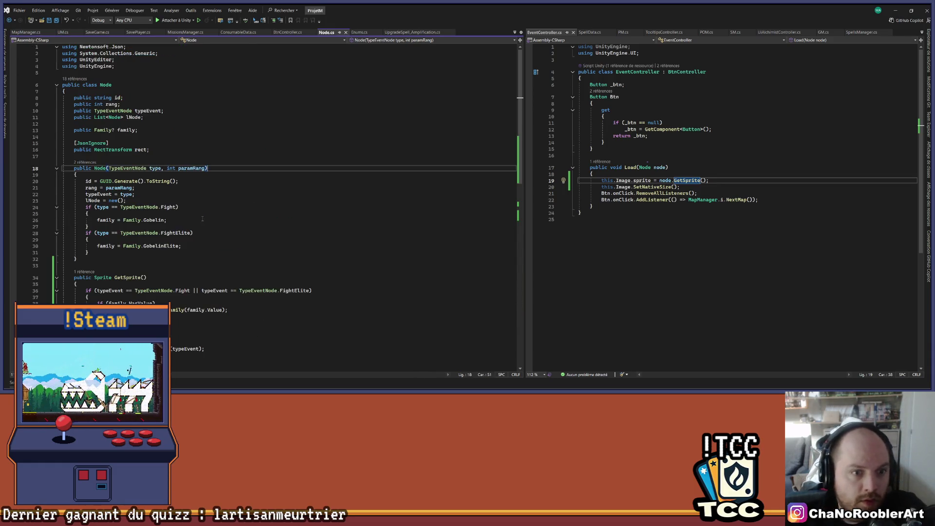
- Add an empty public void LoadFamilyElite() method after the Node constructor and save
scroll(159, 226, down, 4)
click(115, 142)
scroll(124, 145, up, 4)
key(Return)
key(Return)
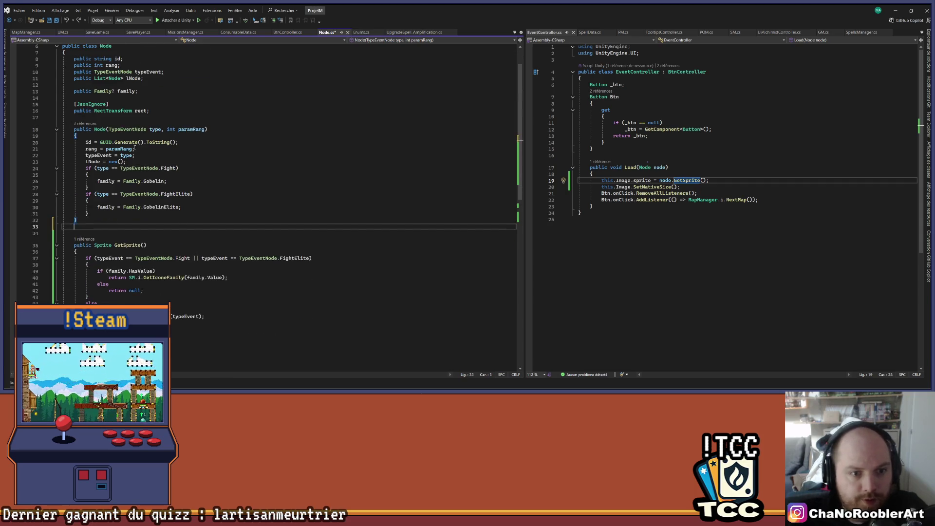
text(public void)
key(ctrl+v)
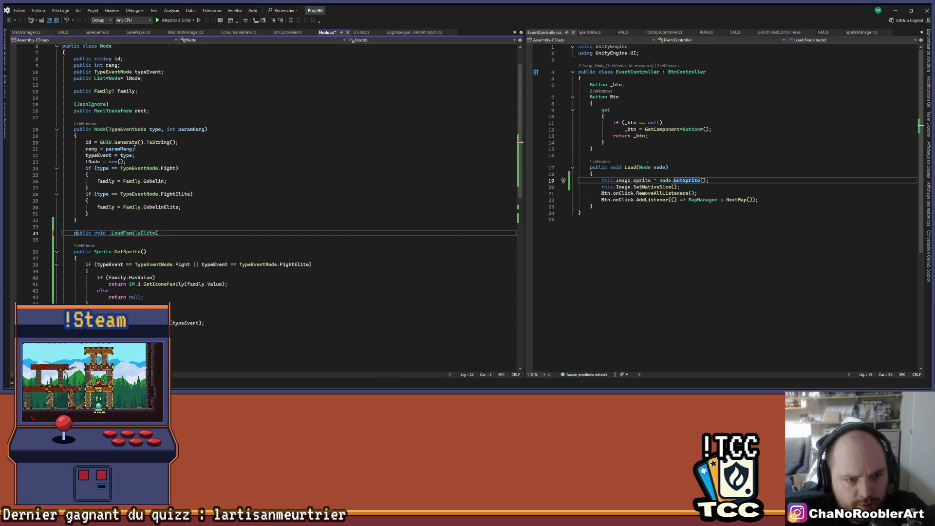
key(Right)
key(Right)
key(Right)
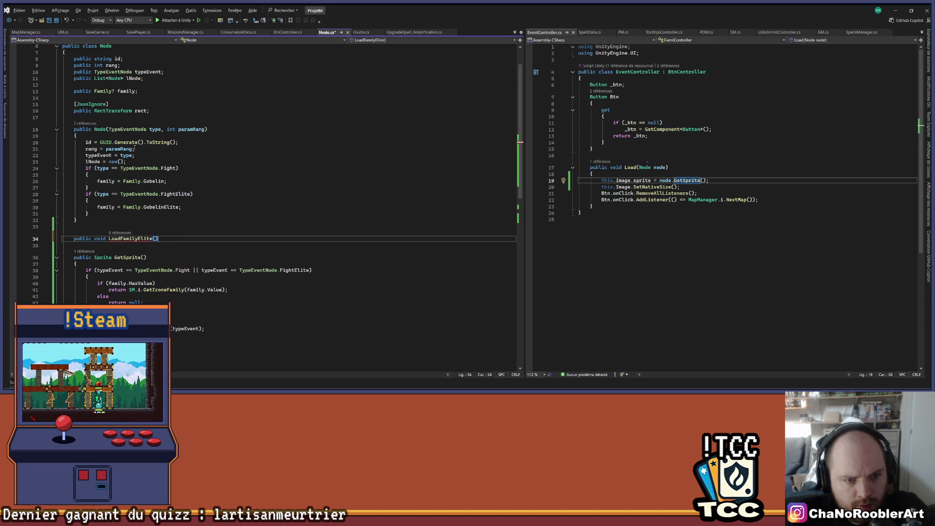
key(Return)
text({)
key(Return)
key(ctrl+s)
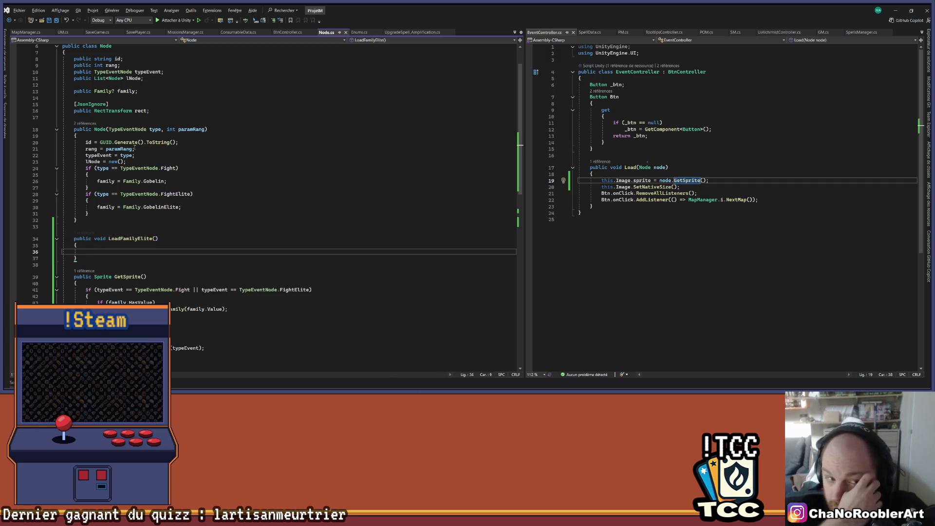
- Fill LoadFamilyElite's body with family = Family.GobelinElite; and minimize Visual Studio
key(Up)
key(Up)
key(Up)
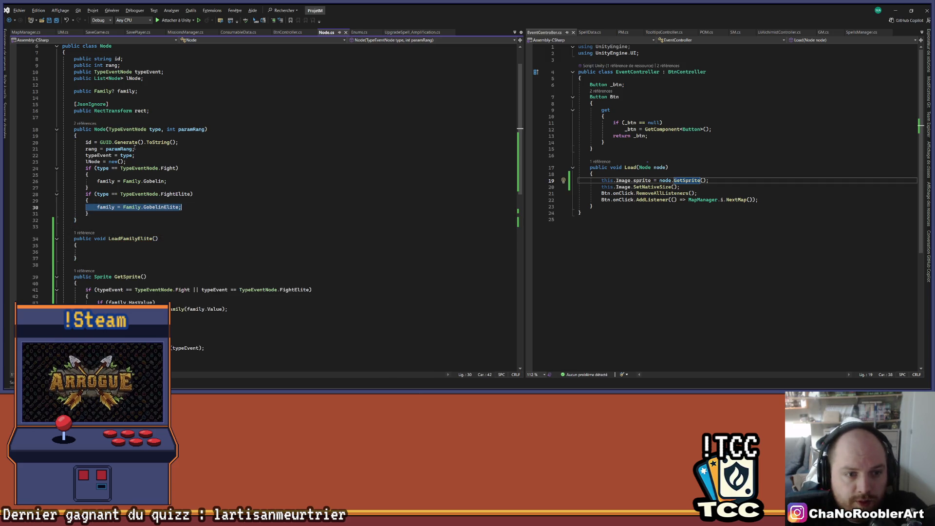
key(Down)
key(Down)
key(Down)
text(family = Family.GobelinElite;)
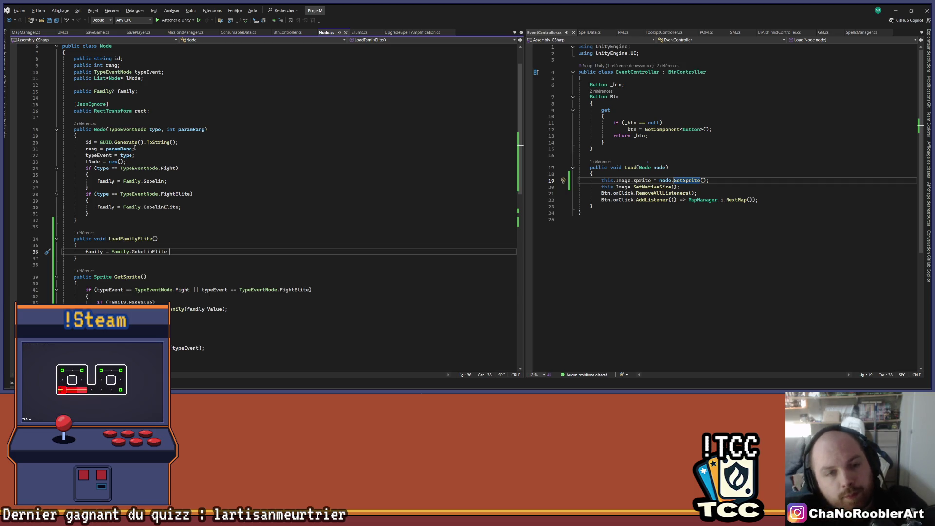
click(894, 7)
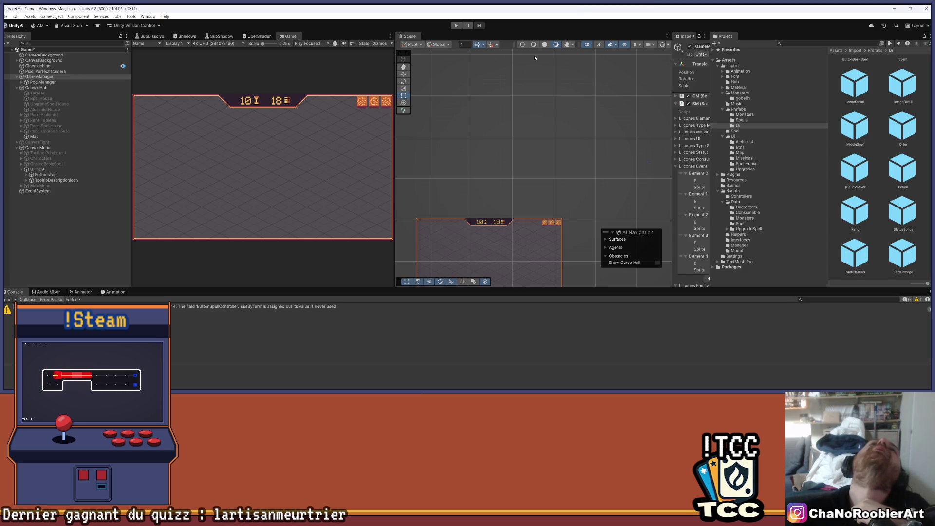
- Play the game, continue to the map screen, check the nodes, then stop and clear the Console
click(454, 26)
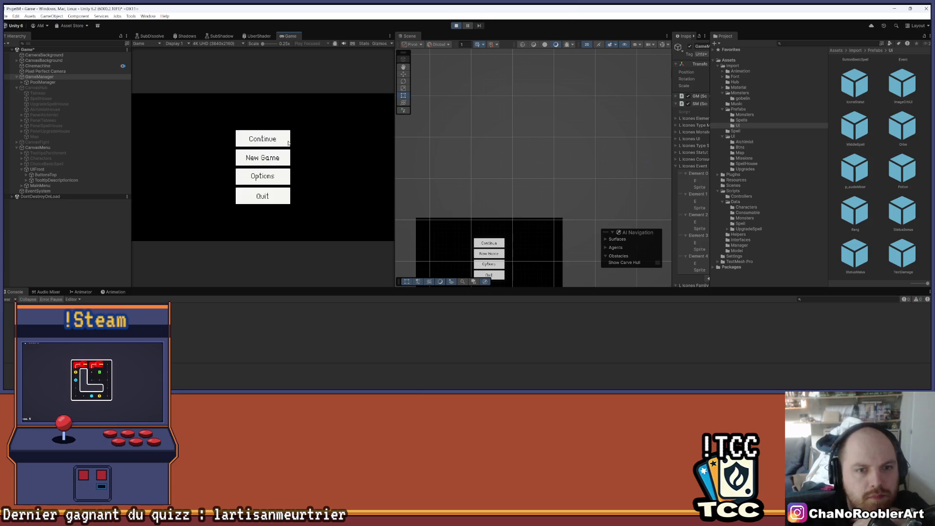
click(286, 139)
scroll(597, 188, up, 4)
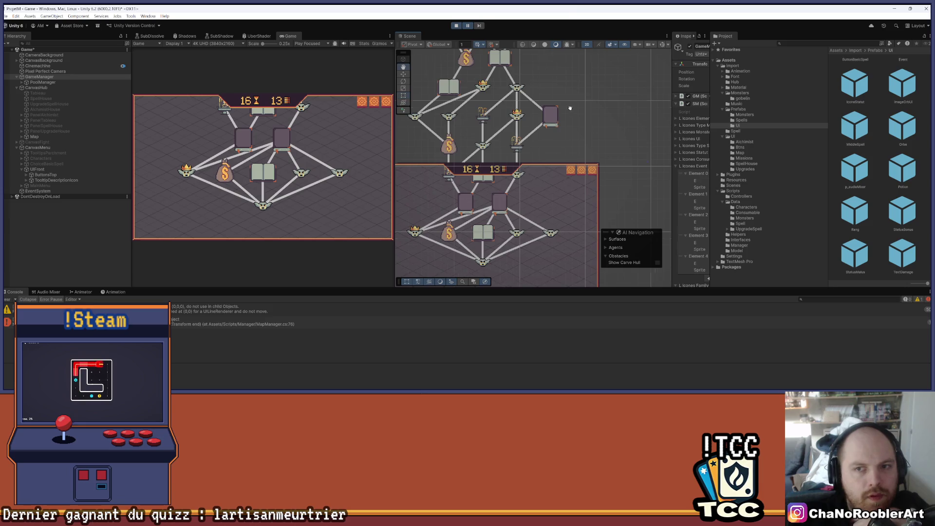
scroll(569, 107, down, 3)
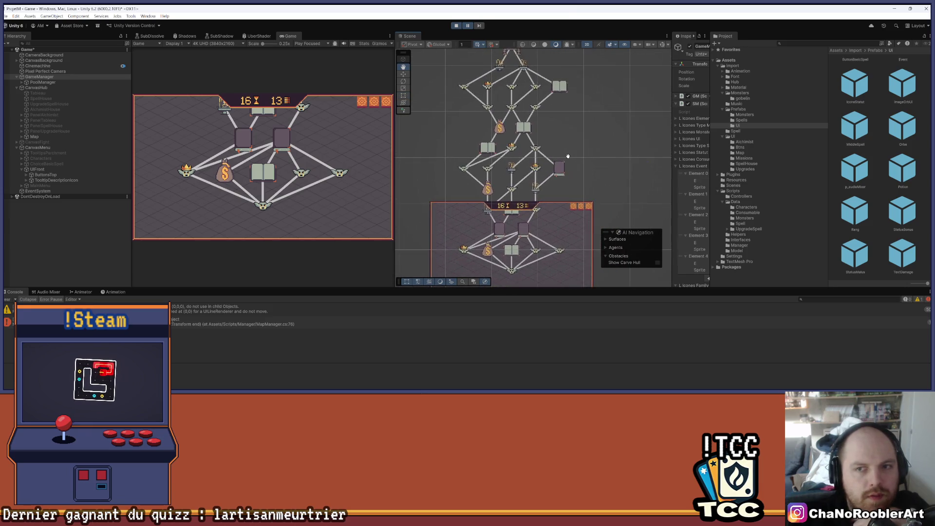
scroll(572, 134, up, 3)
scroll(593, 110, down, 3)
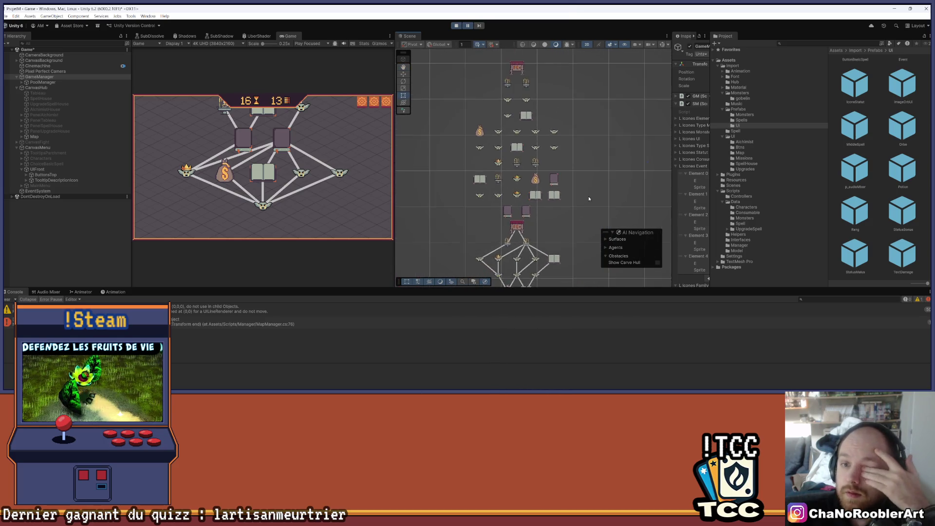
scroll(589, 179, down, 1)
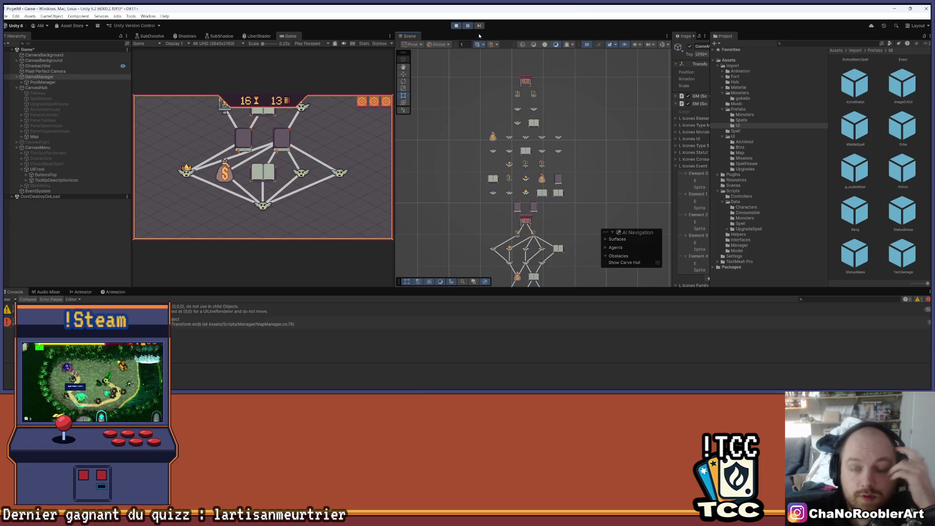
click(455, 25)
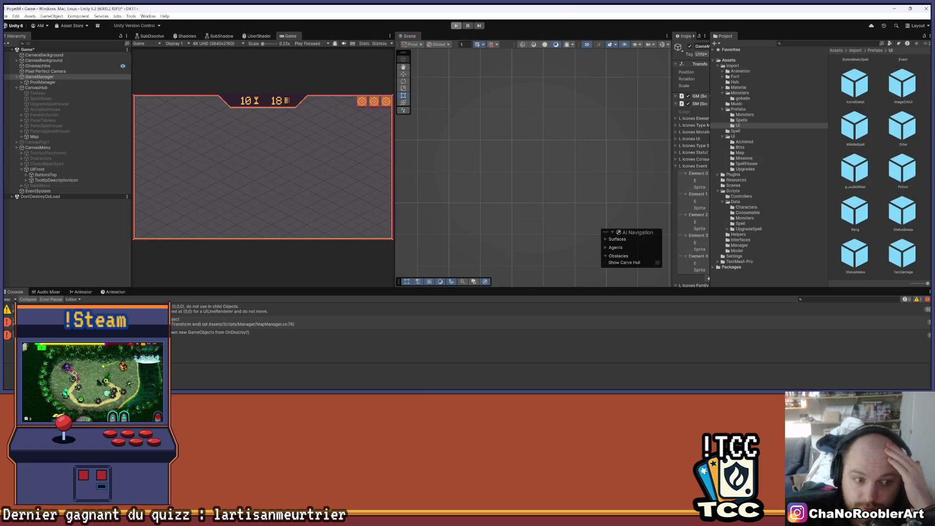
click(6, 299)
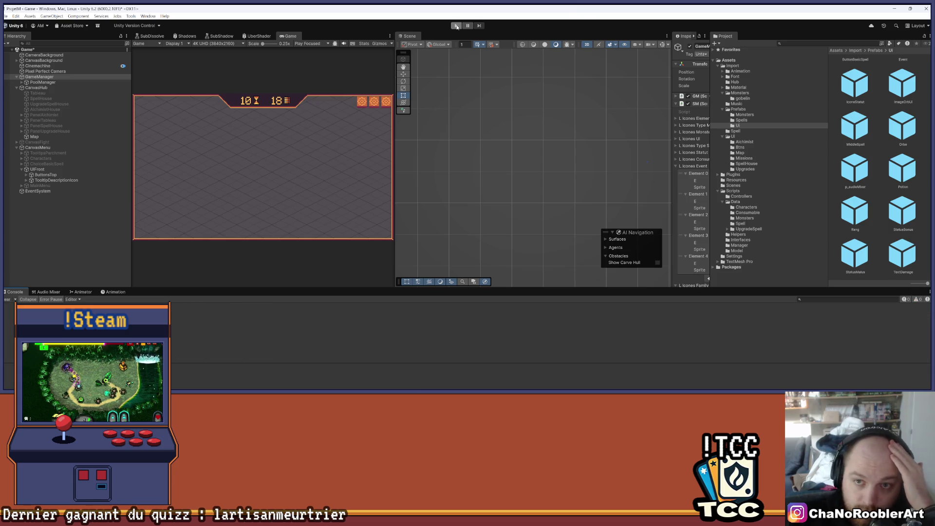
- Play the game again and bring the game canvas and node rows into the Scene view
click(457, 26)
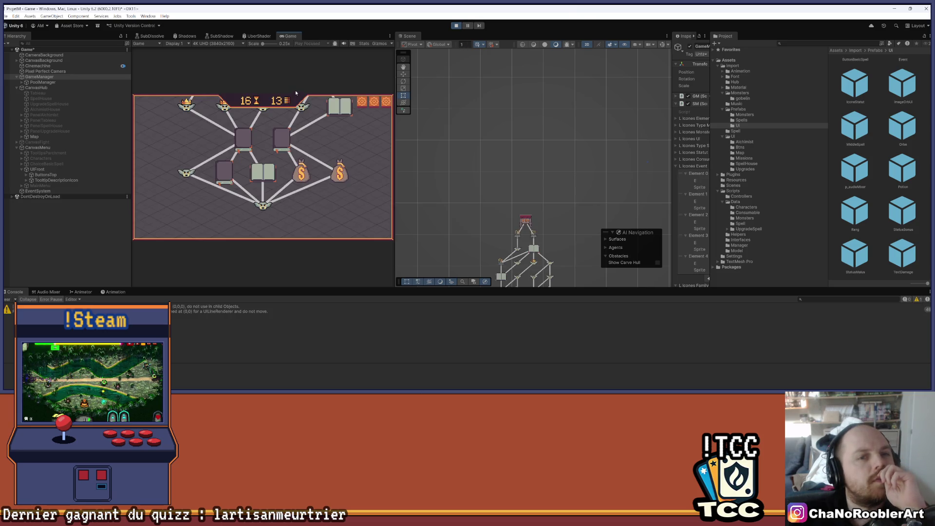
drag(566, 195, 557, 97)
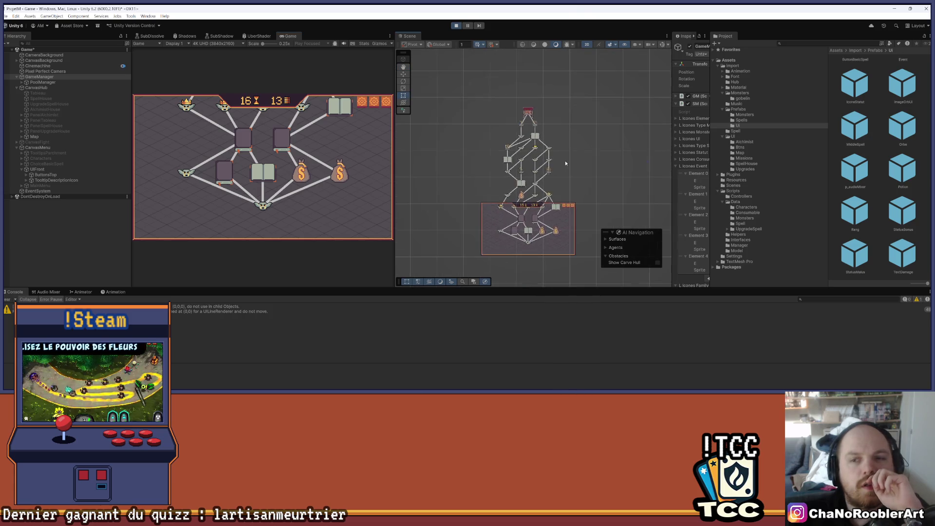
scroll(565, 163, up, 2)
drag(563, 92, 559, 180)
scroll(556, 190, down, 3)
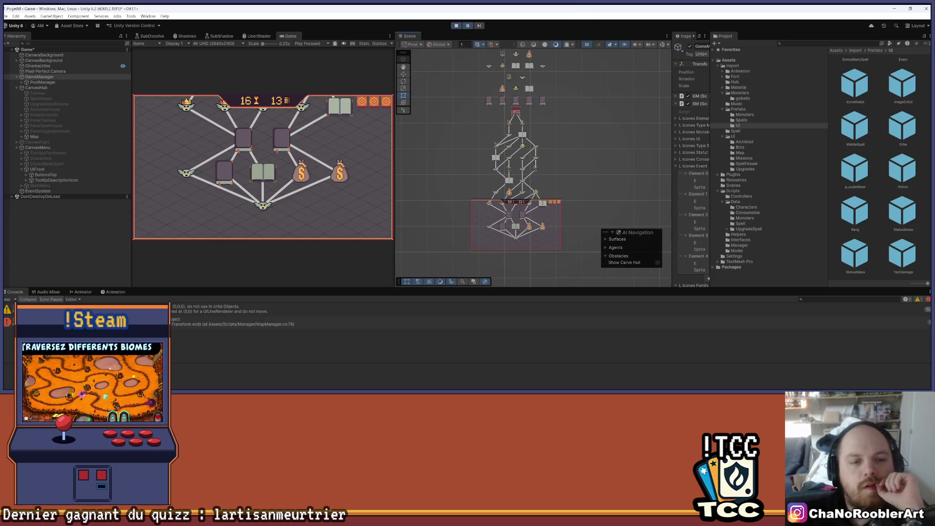
scroll(550, 190, up, 3)
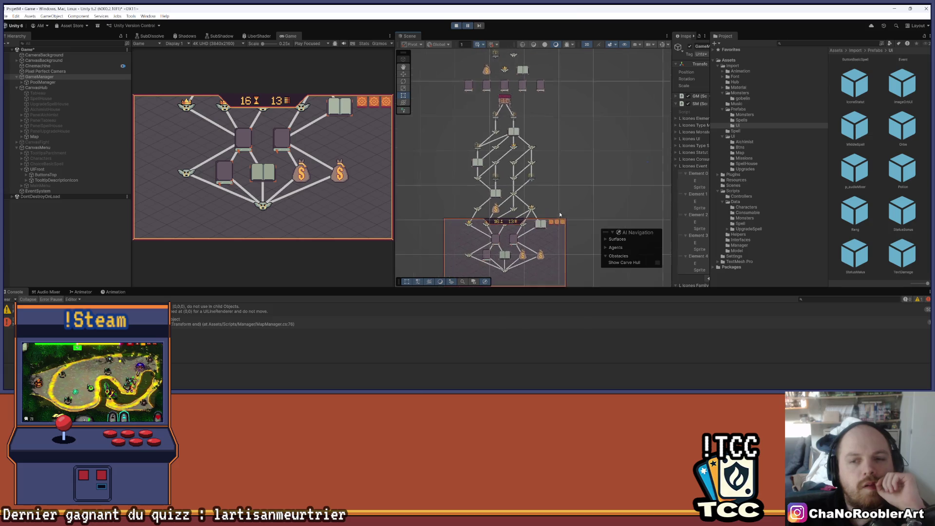
scroll(572, 178, up, 2)
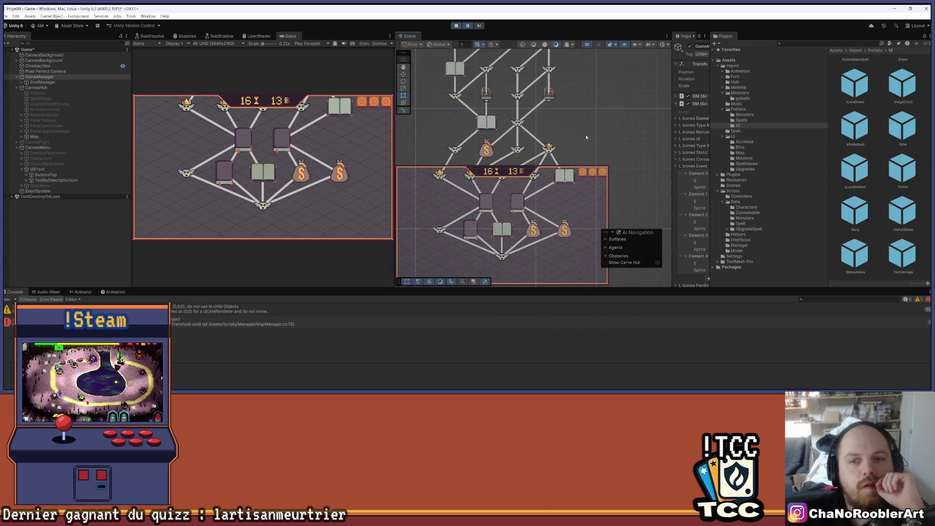
- Pan and zoom across the map to inspect the upper fight, book and money-bag nodes
mouse_move(579, 106)
mouse_down()
mouse_move(576, 224)
mouse_move(574, 177)
mouse_move(559, 175)
mouse_move(564, 142)
mouse_up()
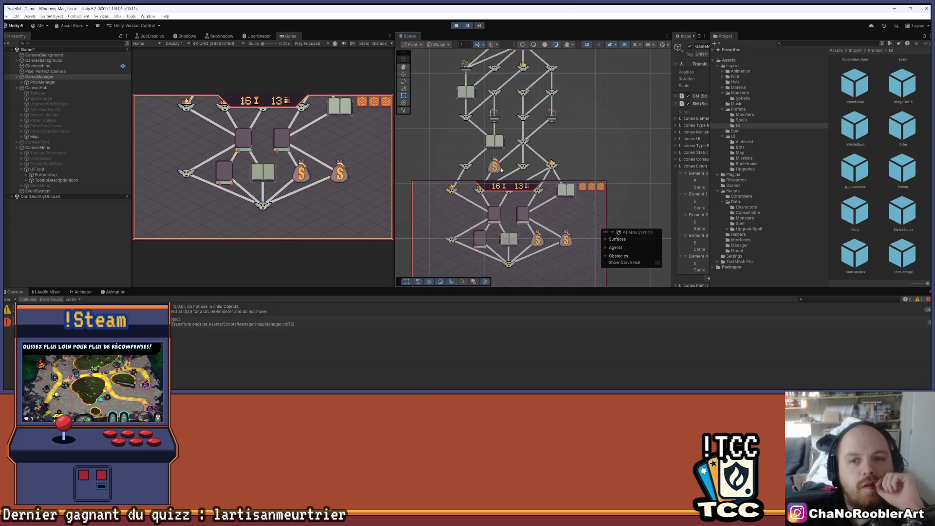
scroll(501, 170, up, 1)
mouse_move(576, 144)
mouse_down()
mouse_move(567, 214)
mouse_move(589, 92)
mouse_up()
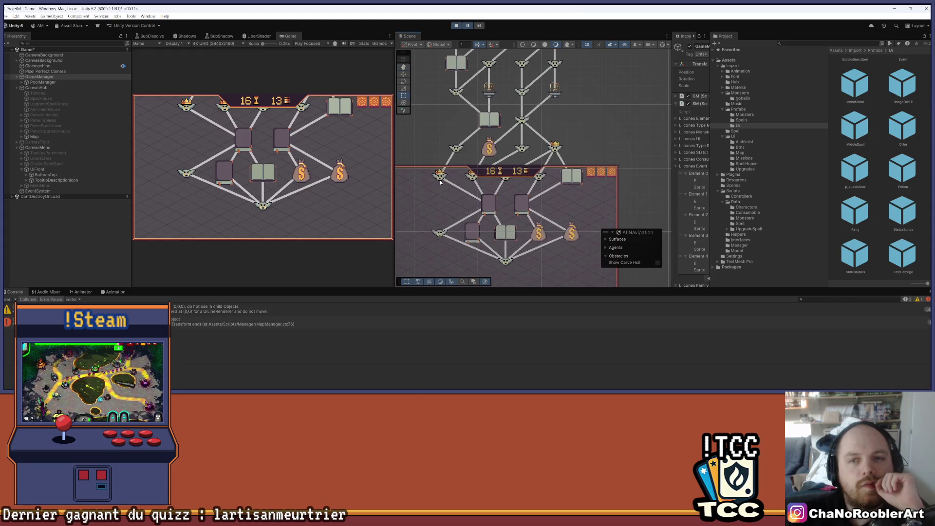
drag(493, 129, 485, 235)
drag(534, 135, 520, 218)
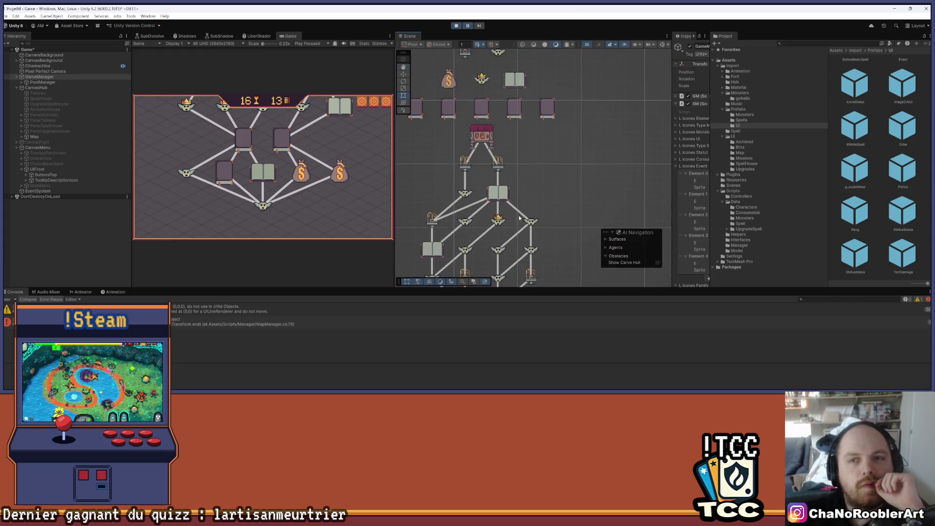
drag(566, 242, 562, 165)
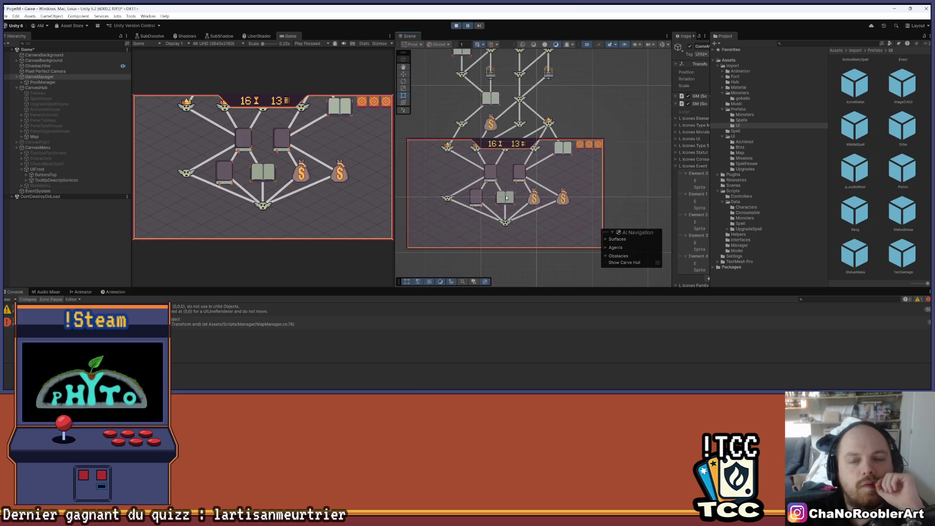
drag(598, 91, 586, 120)
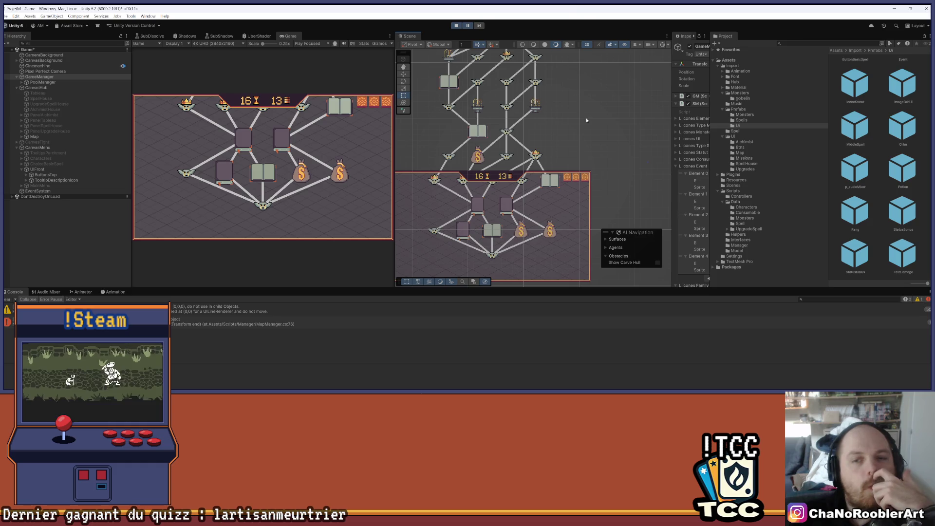
mouse_move(586, 120)
mouse_down()
mouse_move(588, 131)
mouse_move(588, 96)
mouse_up()
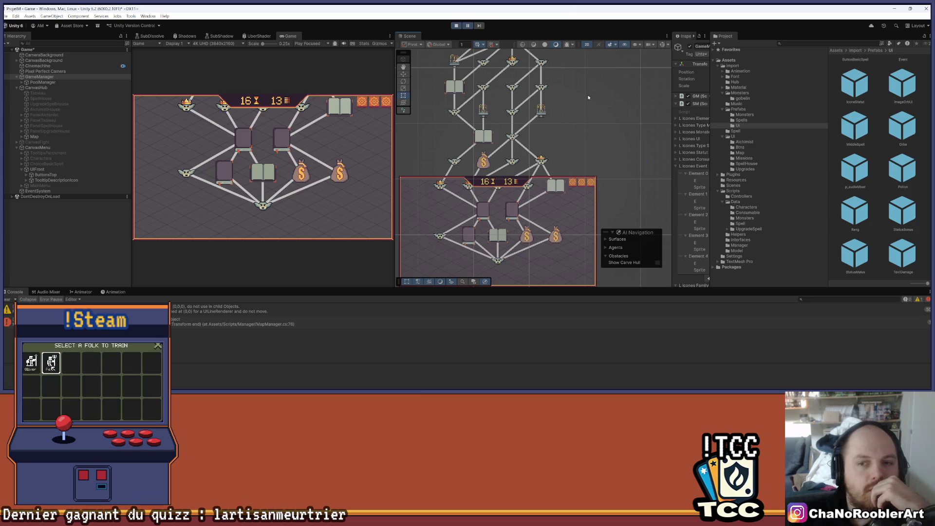
scroll(586, 118, down, 1)
drag(586, 118, 571, 160)
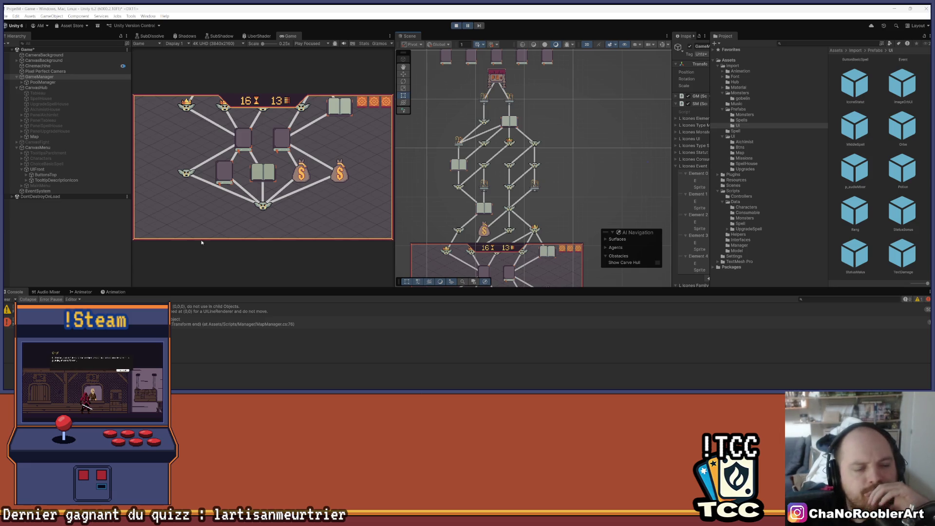
- Pan and zoom the Scene view to frame the whole map tree and panel
scroll(565, 152, down, 3)
mouse_move(565, 152)
mouse_down()
mouse_move(564, 131)
mouse_move(560, 146)
mouse_move(573, 139)
mouse_move(555, 165)
mouse_move(557, 184)
mouse_up()
scroll(556, 161, up, 2)
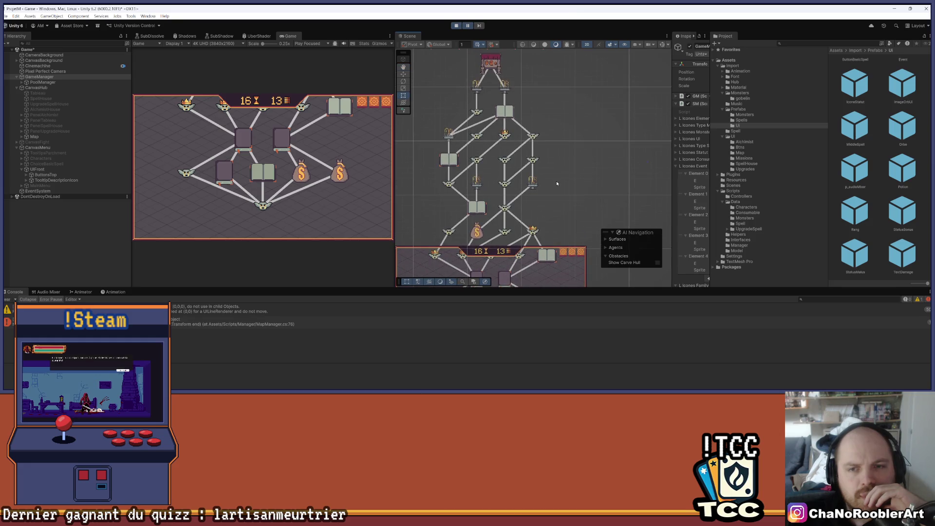
mouse_move(554, 226)
mouse_down()
mouse_move(574, 142)
mouse_move(559, 159)
mouse_move(560, 252)
mouse_up()
scroll(504, 155, up, 3)
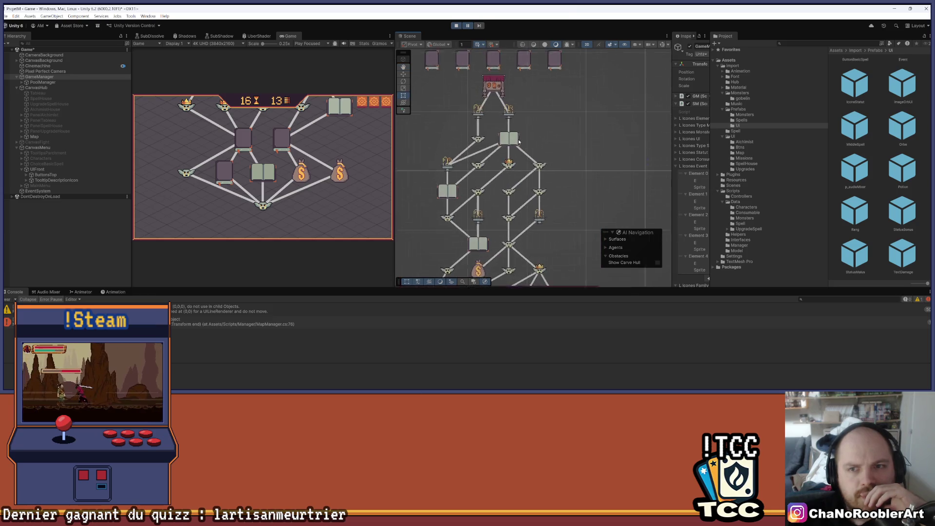
- Review the money-bag nodes and lower canvas, then stop the game and go back to Visual Studio
drag(466, 217, 472, 140)
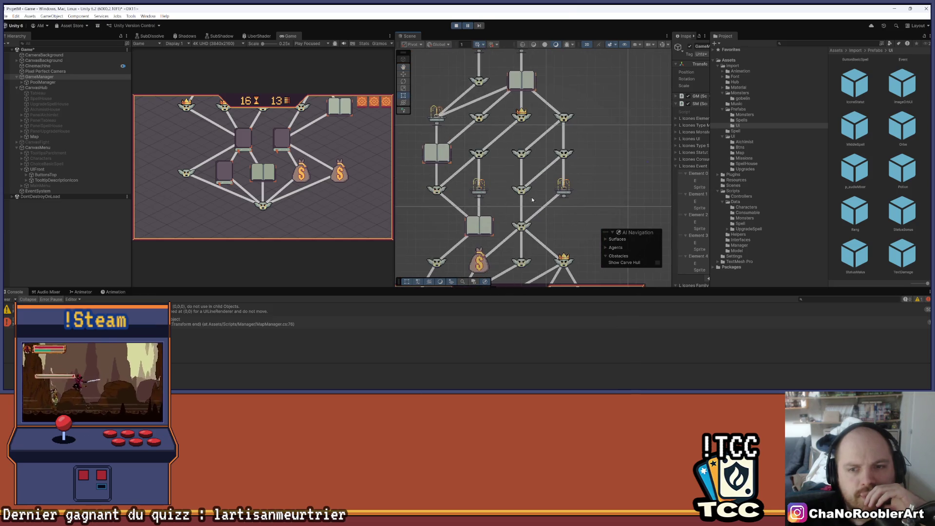
drag(531, 197, 533, 117)
mouse_move(536, 220)
mouse_down()
mouse_move(537, 158)
mouse_move(530, 164)
mouse_up()
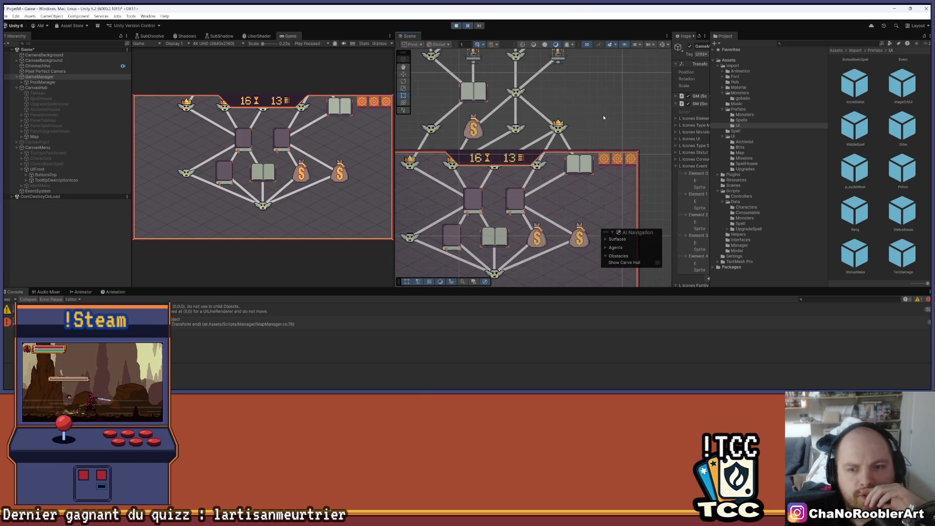
scroll(602, 114, down, 1)
scroll(603, 100, down, 1)
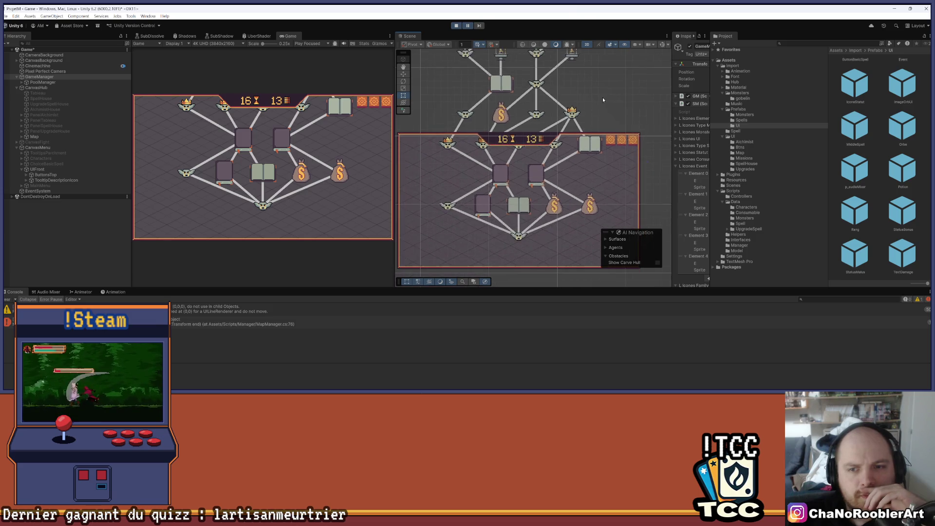
drag(603, 100, 600, 144)
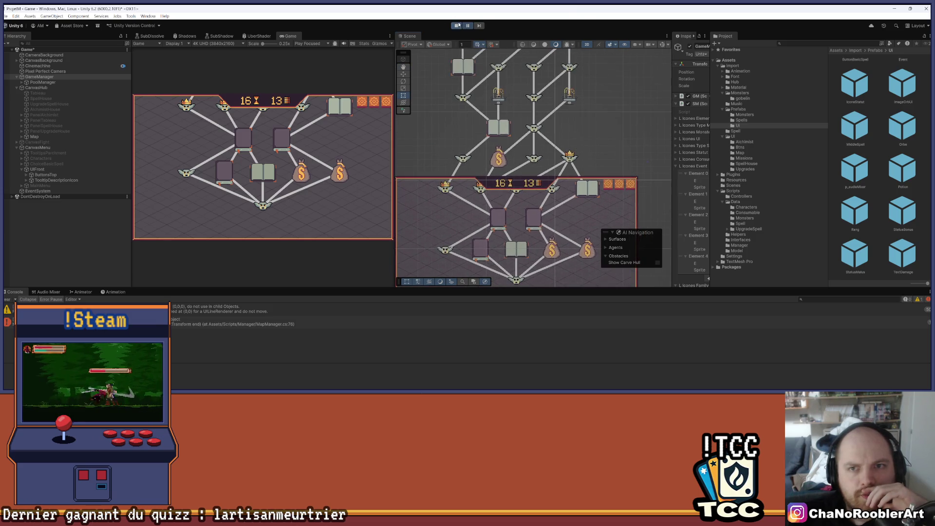
click(458, 25)
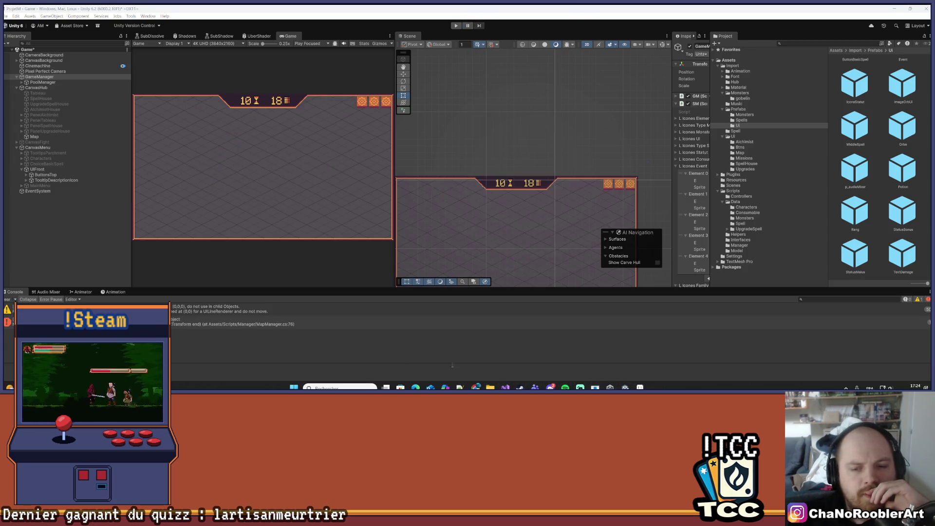
click(505, 388)
scroll(269, 175, down, 5)
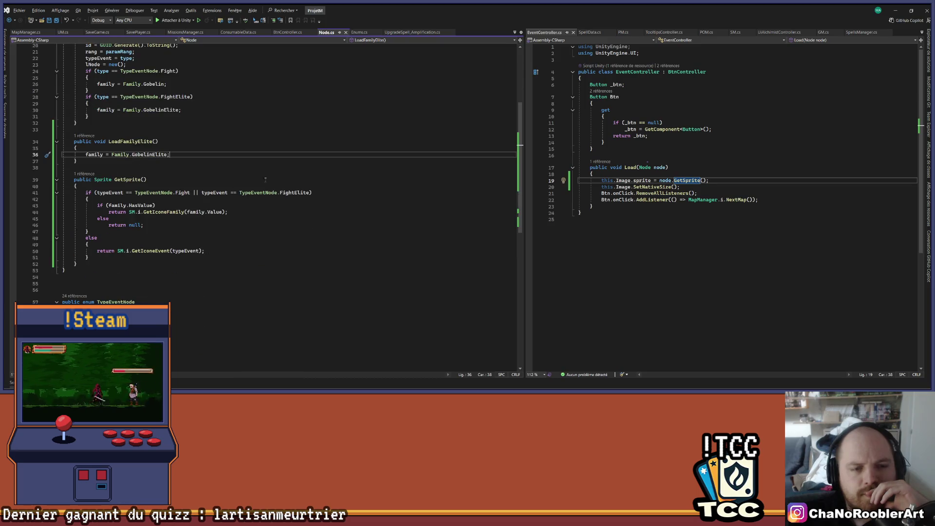
click(269, 176)
key(ctrl+minus)
scroll(285, 292, up, 15)
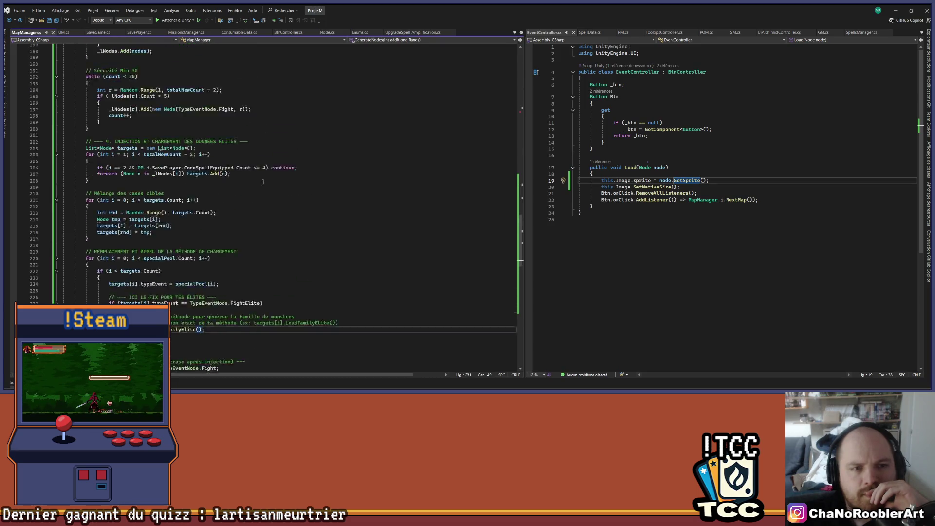
scroll(285, 292, up, 4)
double_click(202, 225)
scroll(200, 217, up, 1)
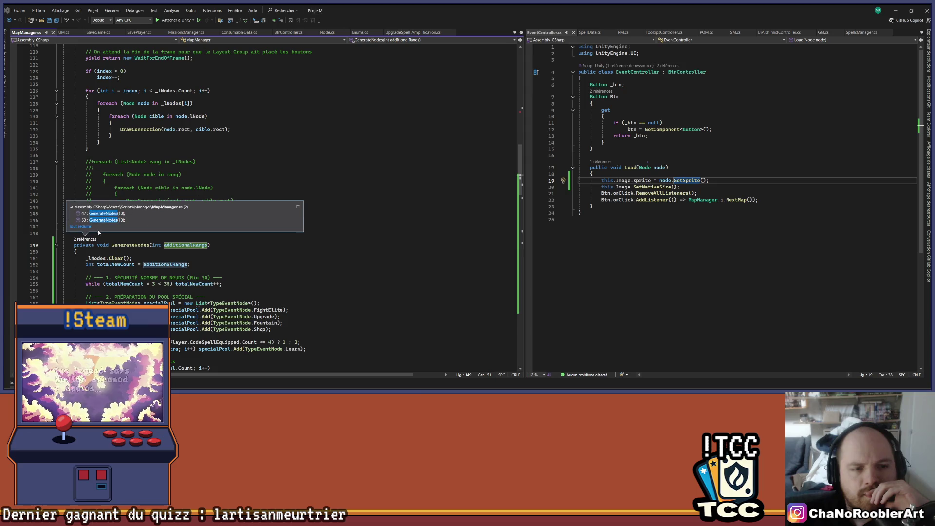
click(262, 255)
scroll(261, 255, down, 2)
double_click(98, 220)
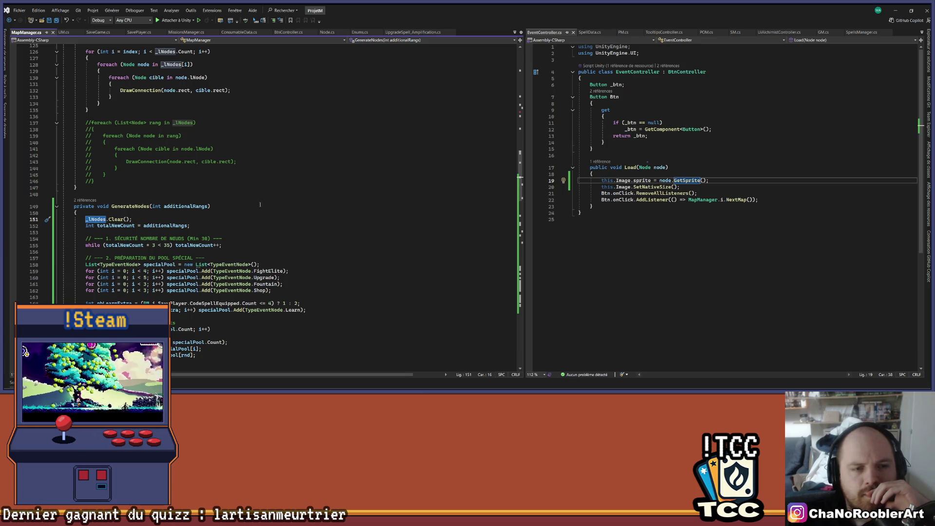
drag(137, 220, 69, 219)
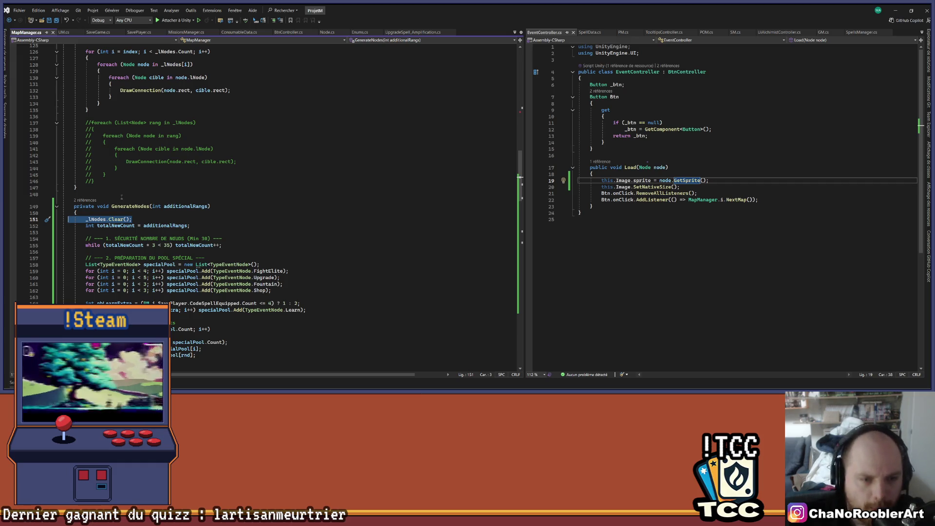
click(105, 219)
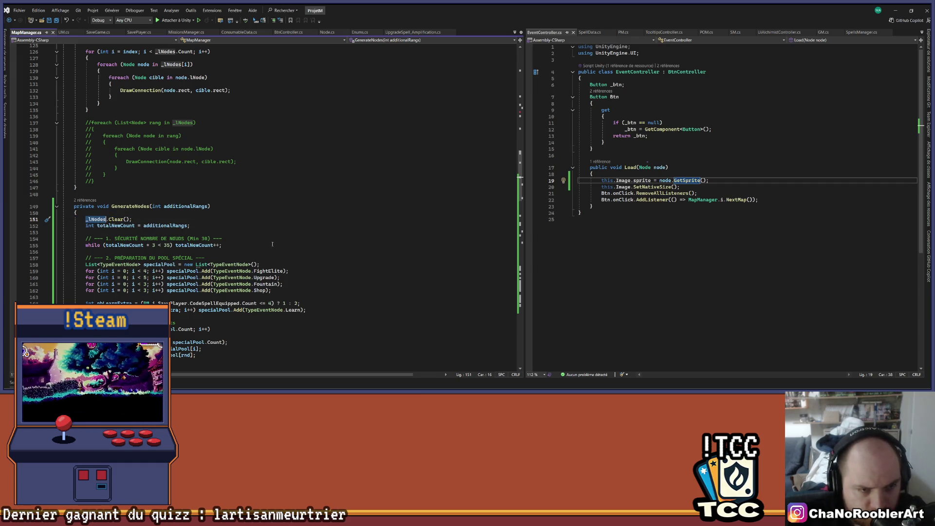
scroll(274, 251, down, 9)
scroll(274, 251, down, 4)
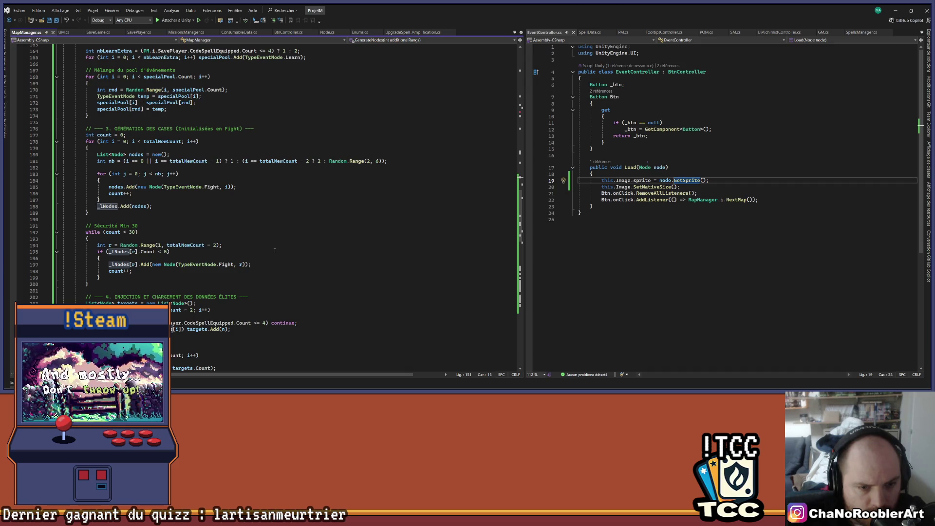
scroll(274, 250, down, 5)
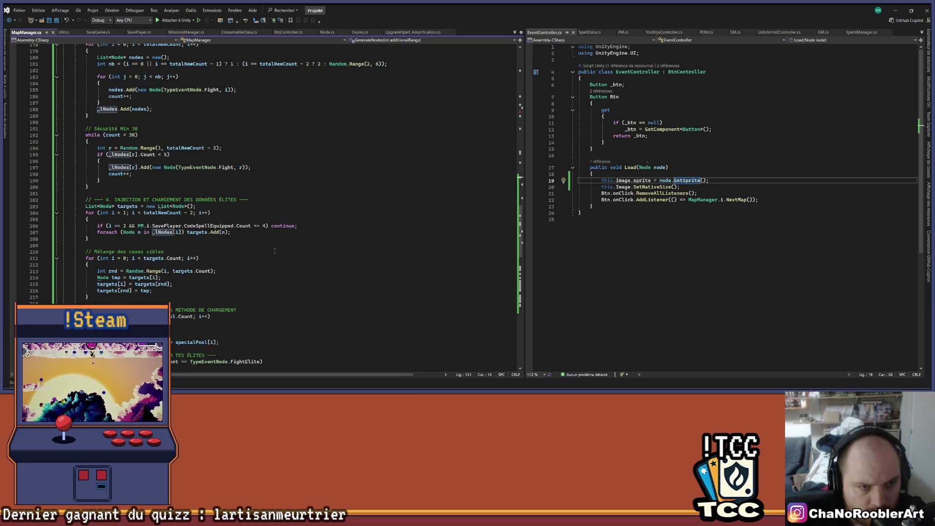
scroll(274, 250, down, 14)
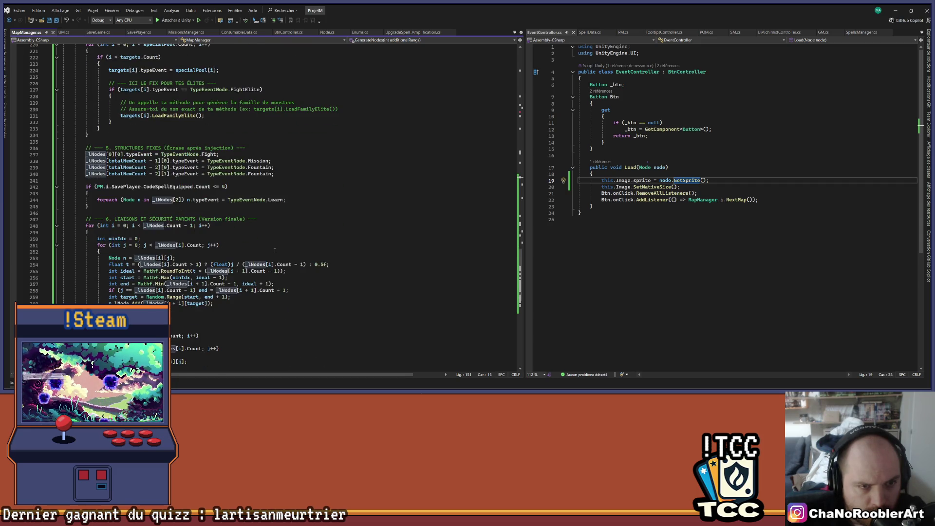
scroll(274, 250, up, 5)
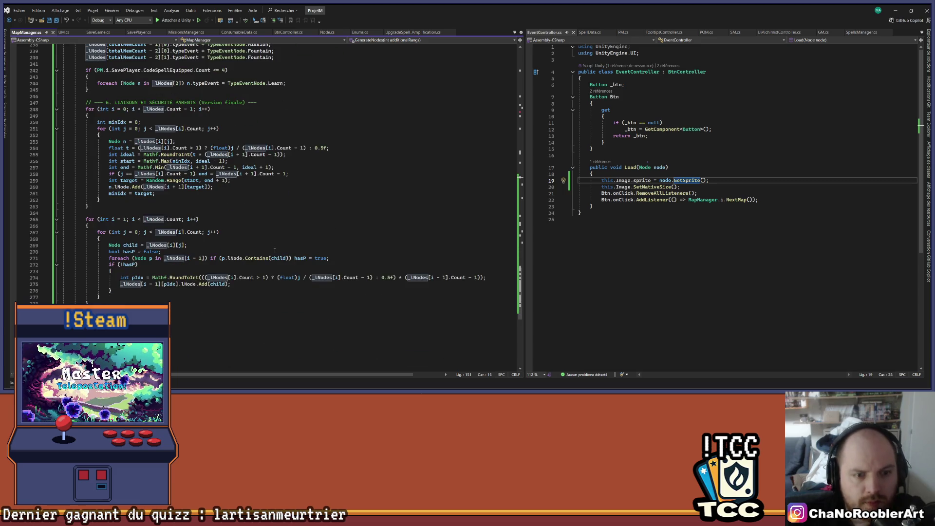
scroll(274, 250, up, 10)
scroll(274, 250, up, 15)
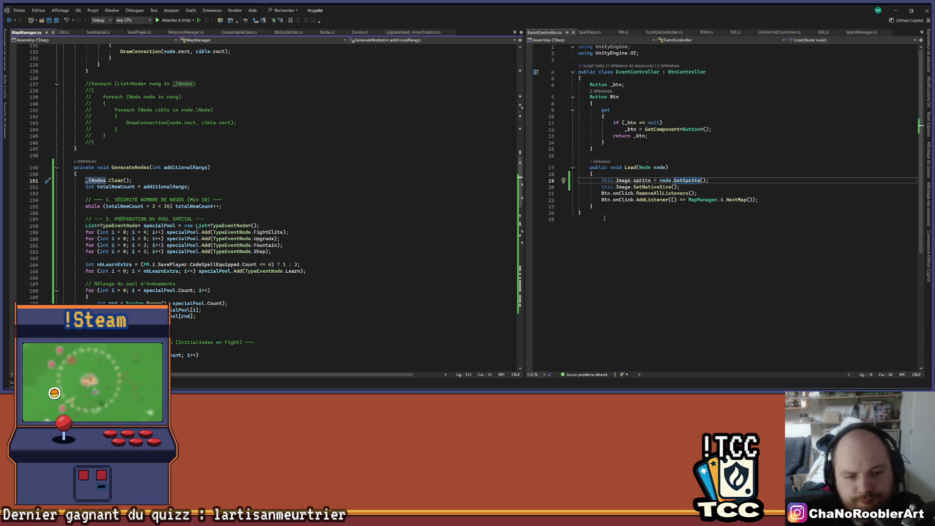
scroll(604, 217, down, 2)
scroll(404, 156, down, 17)
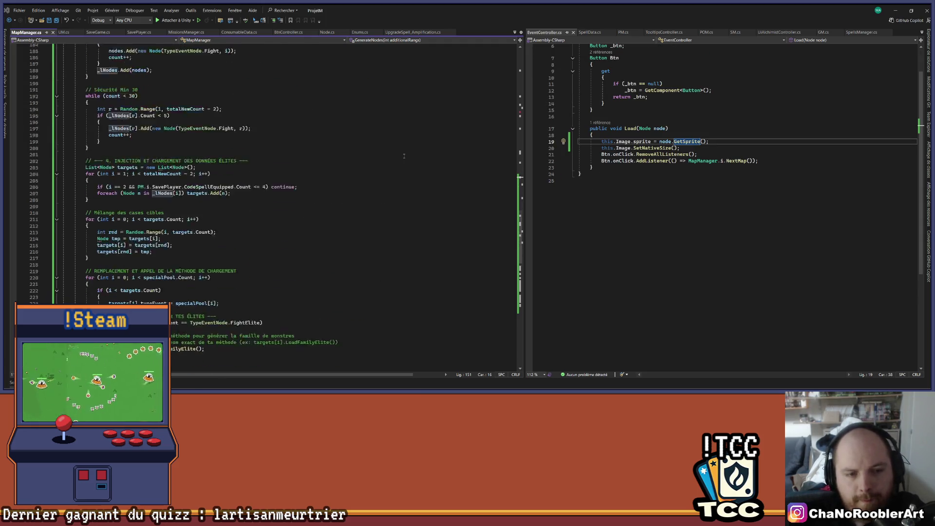
scroll(404, 155, down, 2)
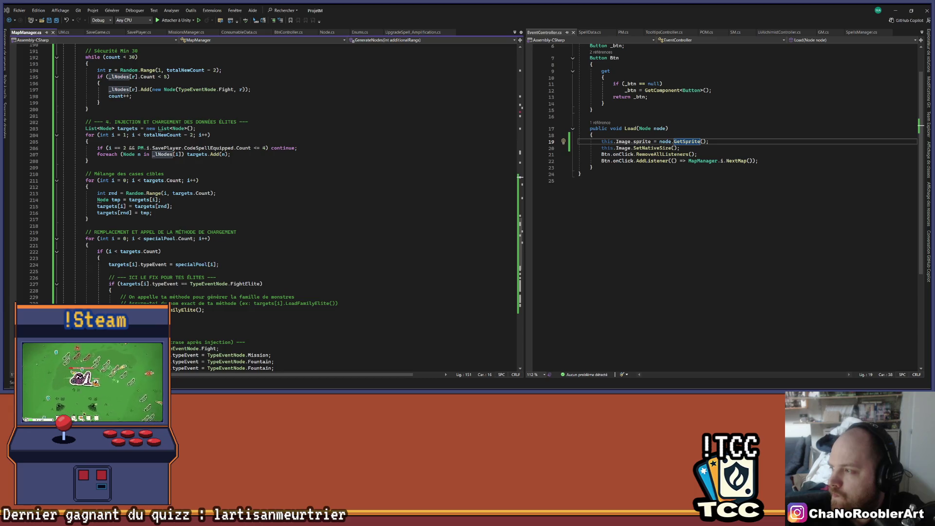
scroll(198, 210, up, 8)
scroll(198, 210, up, 16)
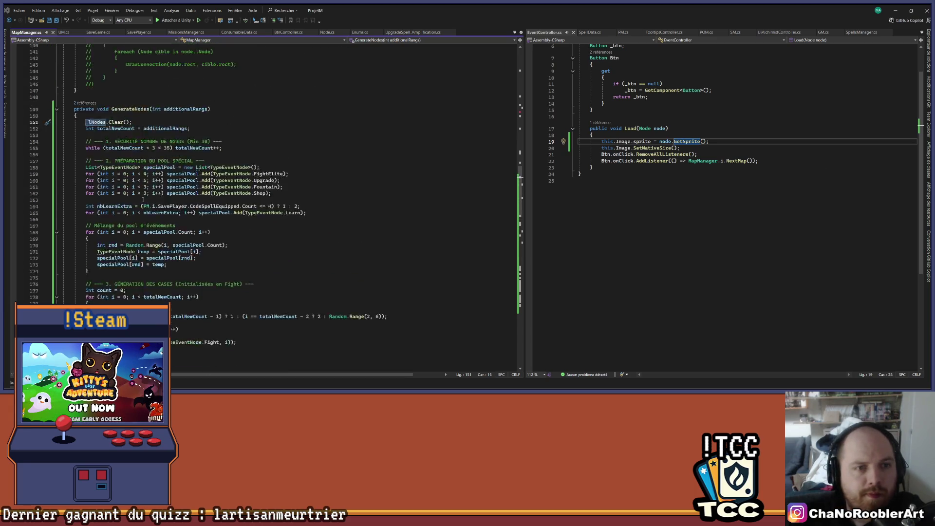
- Swap the folded GenerateNodes at line 149 for the rewritten linking version, then minimize Visual Studio
click(57, 245)
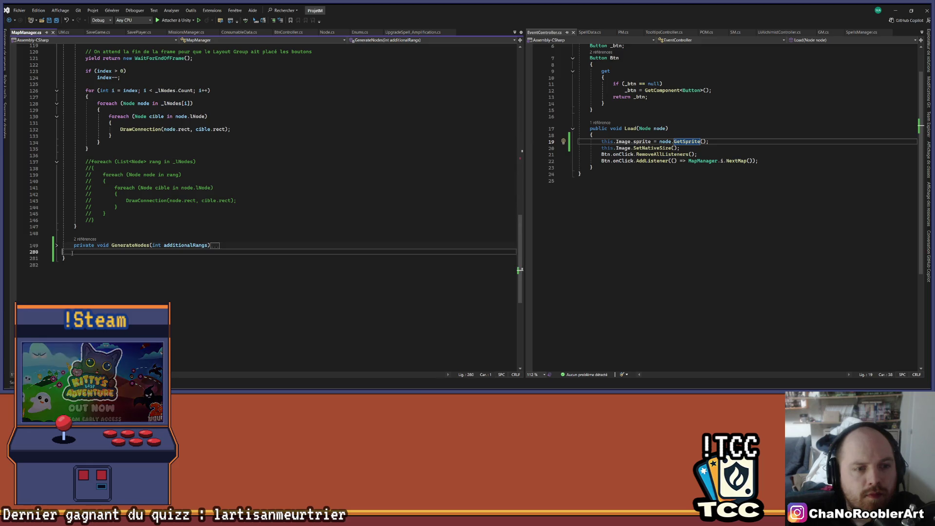
click(57, 245)
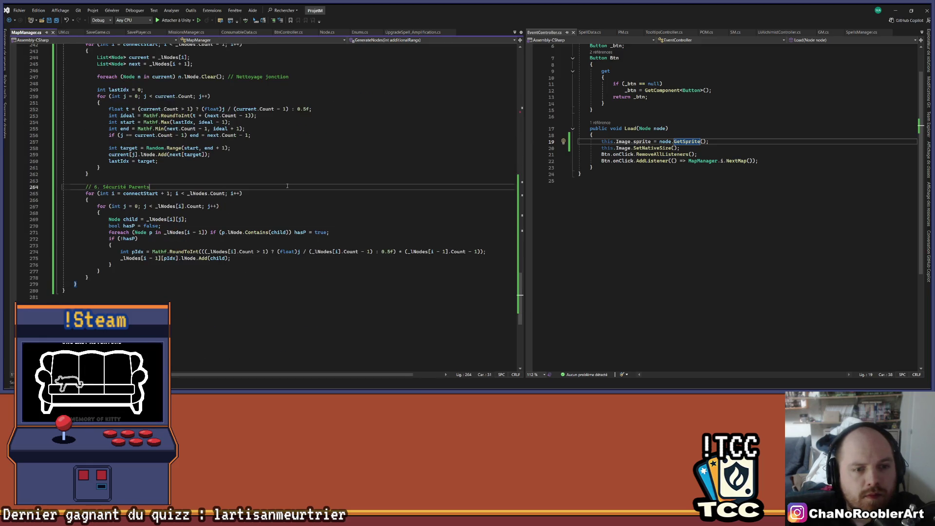
click(895, 10)
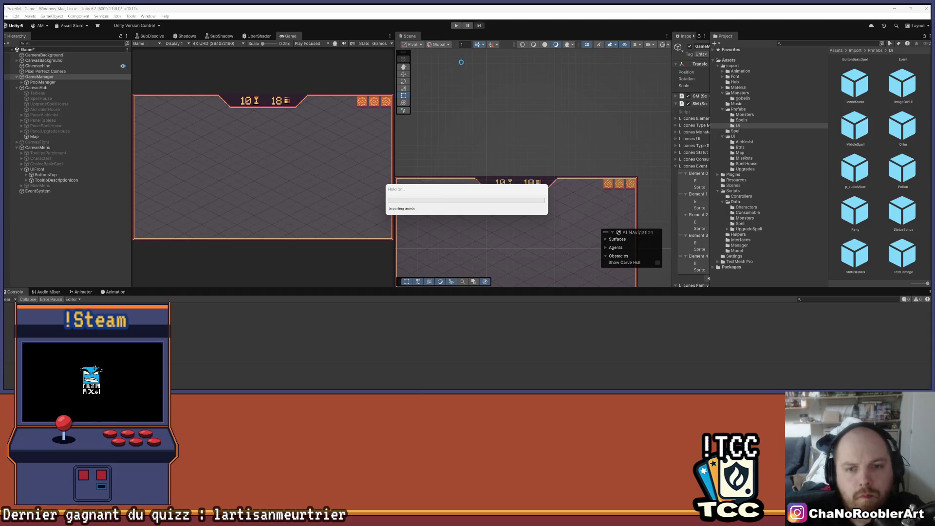
- Play the game, read the first Console error's stack trace, clear the Console, and restart Play mode
click(456, 26)
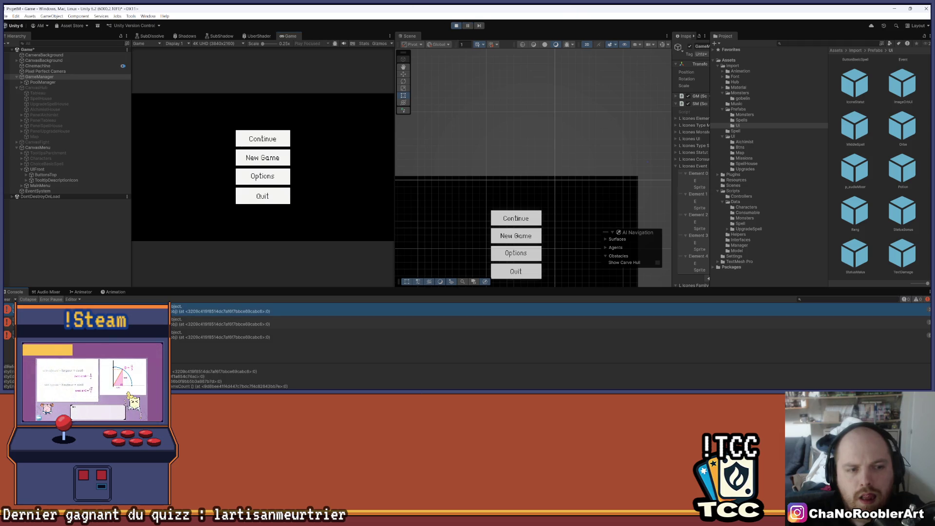
click(146, 311)
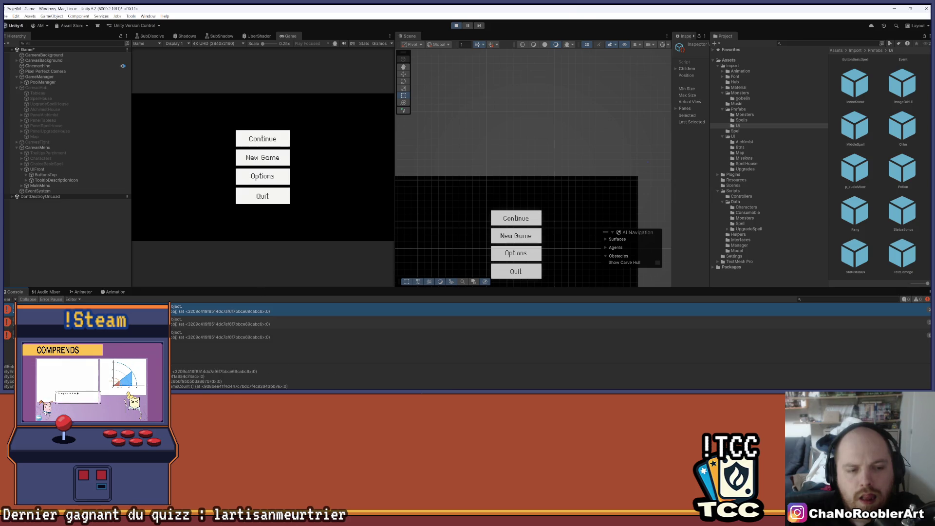
click(19, 237)
click(7, 298)
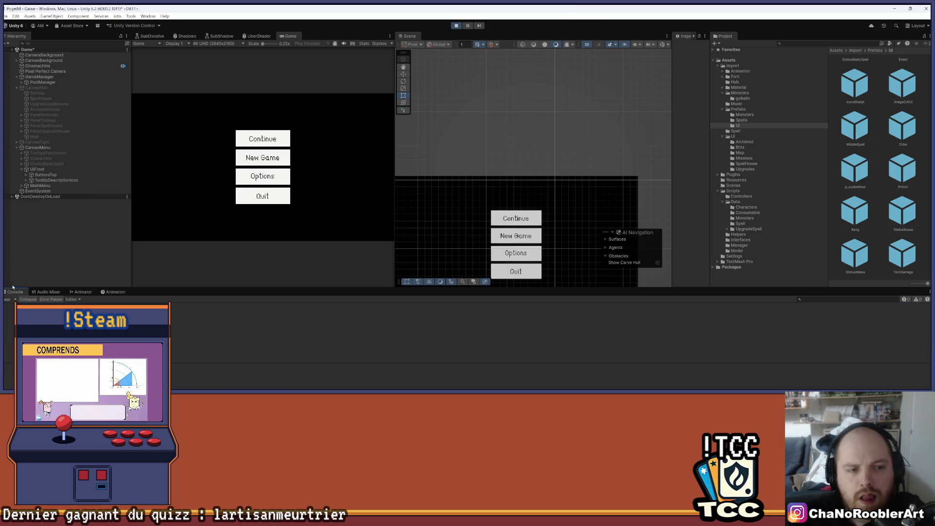
click(459, 25)
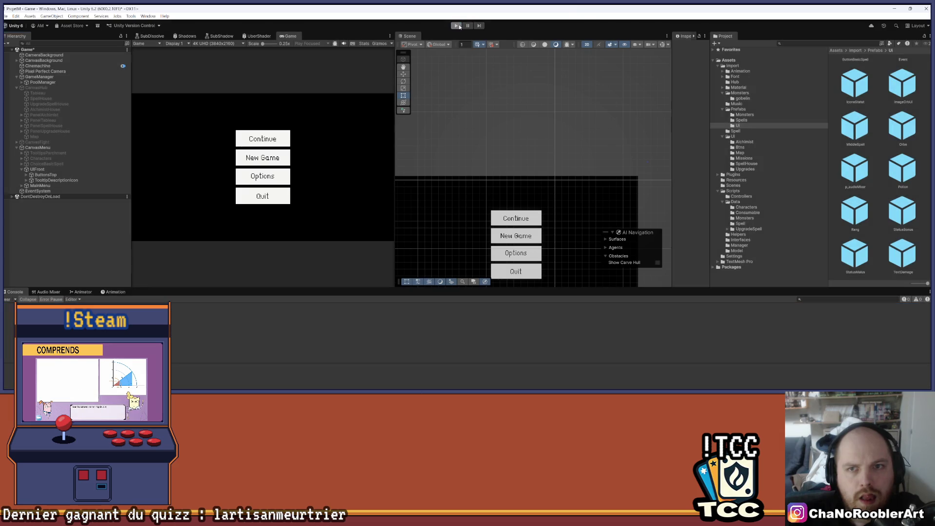
click(456, 25)
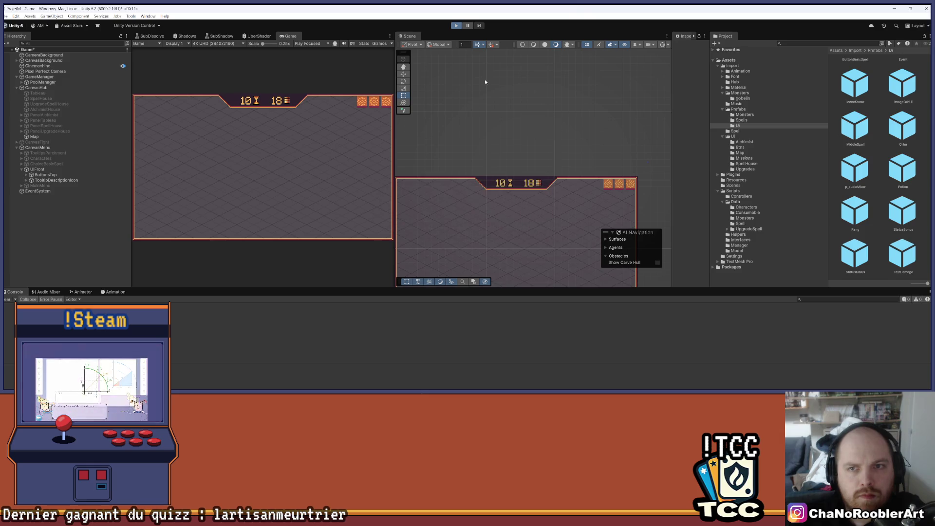
- Continue the saved run and pan over the new branching tree of money-bag, book and skull nodes
click(263, 149)
drag(579, 123, 580, 157)
scroll(579, 158, down, 4)
drag(595, 121, 582, 138)
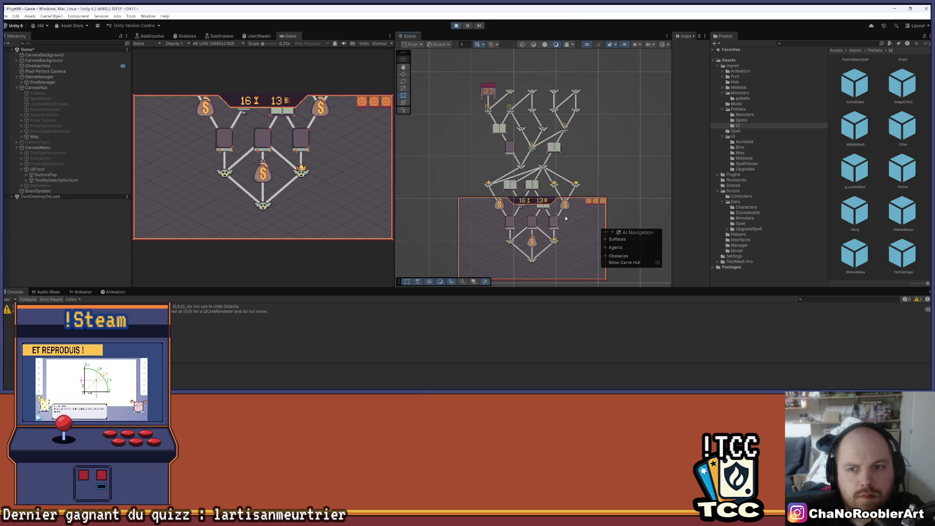
scroll(565, 218, up, 1)
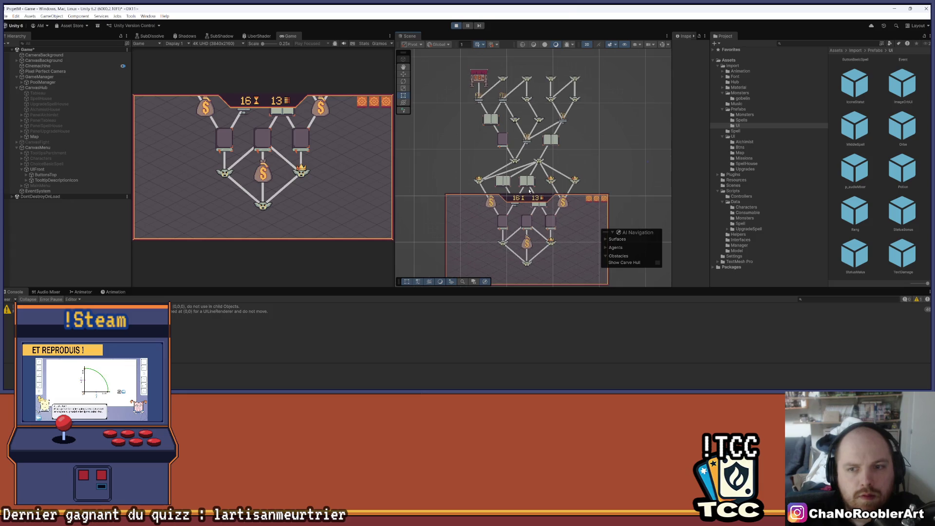
mouse_move(557, 99)
mouse_down()
mouse_move(587, 175)
mouse_move(579, 174)
mouse_up()
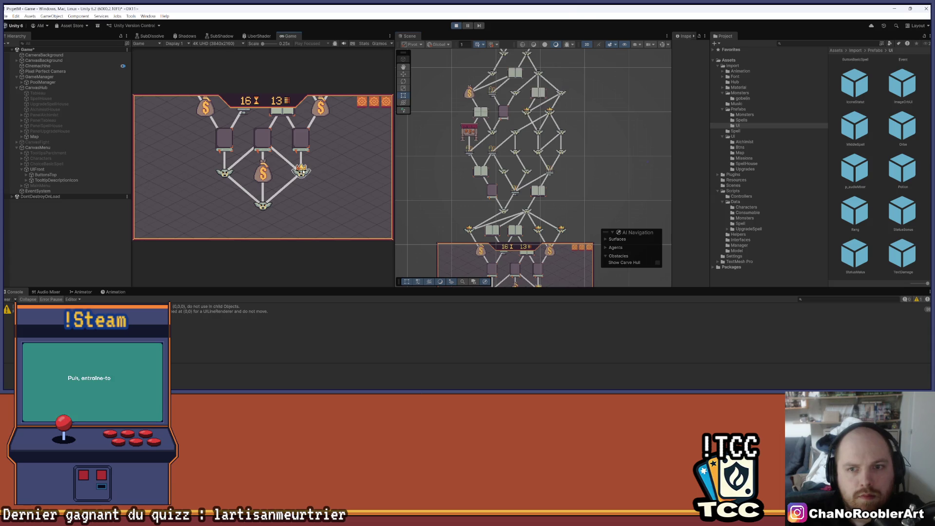
mouse_move(597, 77)
mouse_down()
mouse_move(599, 129)
mouse_move(589, 162)
mouse_move(573, 143)
mouse_move(568, 203)
mouse_move(563, 152)
mouse_move(579, 121)
mouse_up()
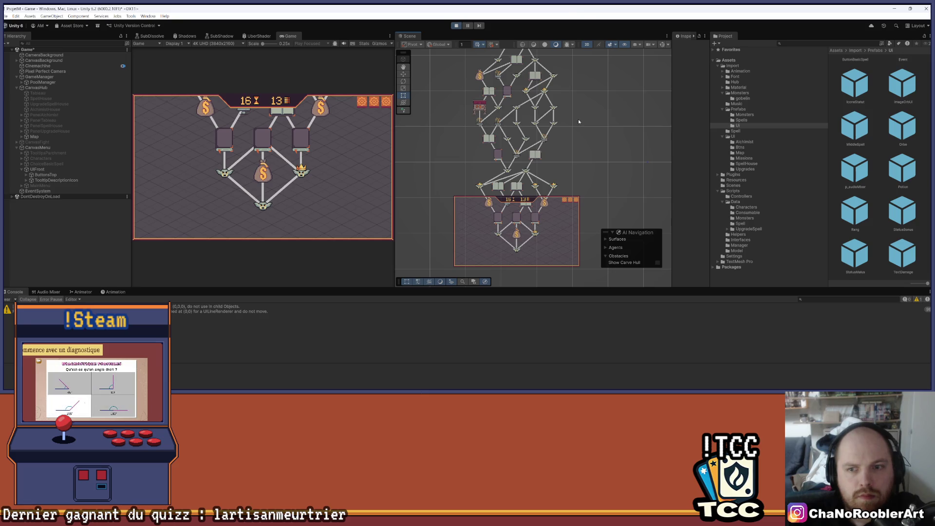
mouse_move(573, 99)
mouse_down()
mouse_move(559, 138)
mouse_move(559, 235)
mouse_move(568, 118)
mouse_up()
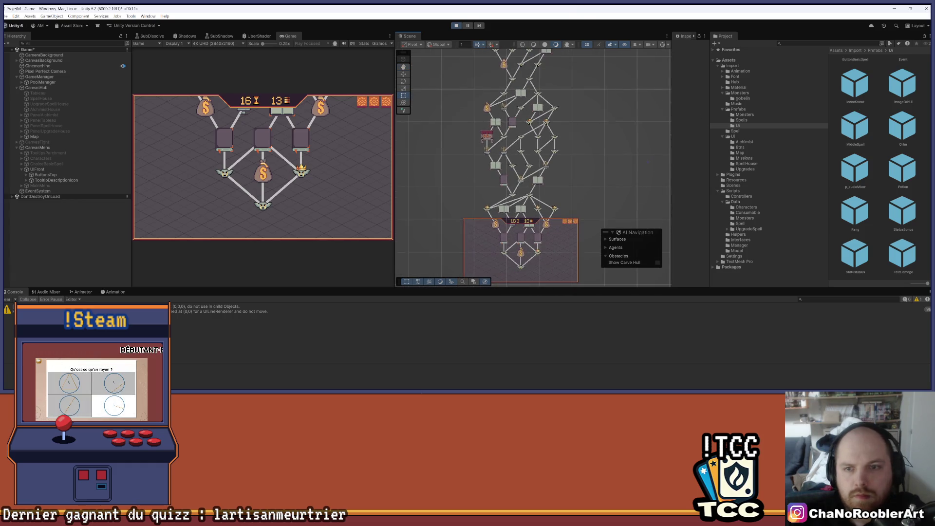
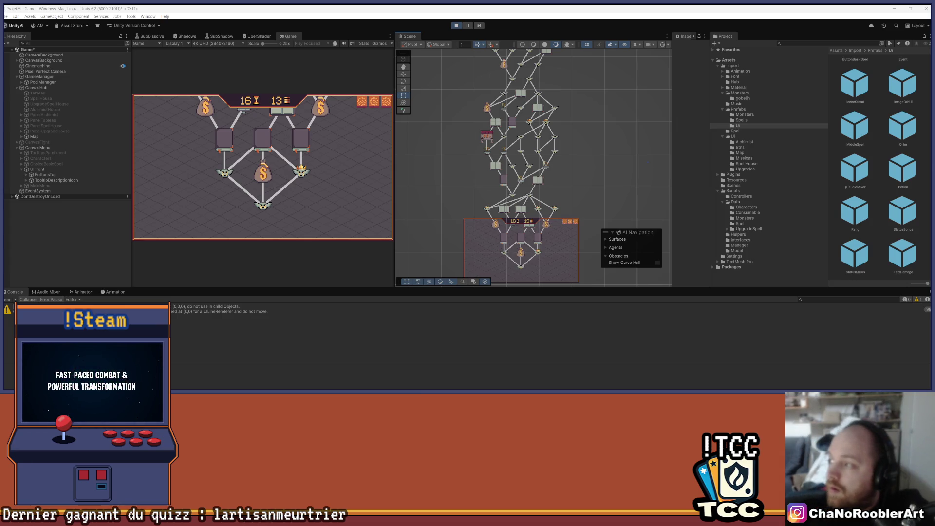
- Zoom around the generated branching node map in the Scene view, then bring up MapManager.cs in Visual Studio
scroll(556, 174, up, 3)
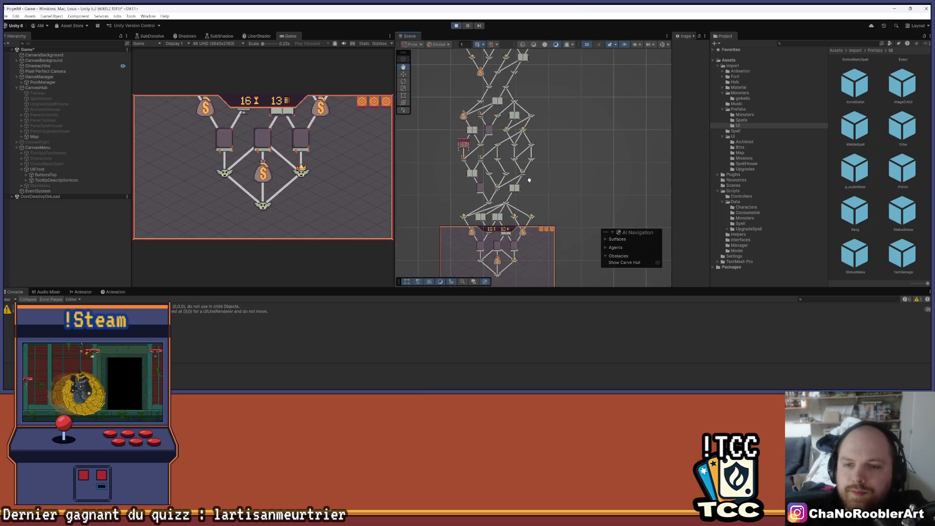
scroll(560, 180, up, 3)
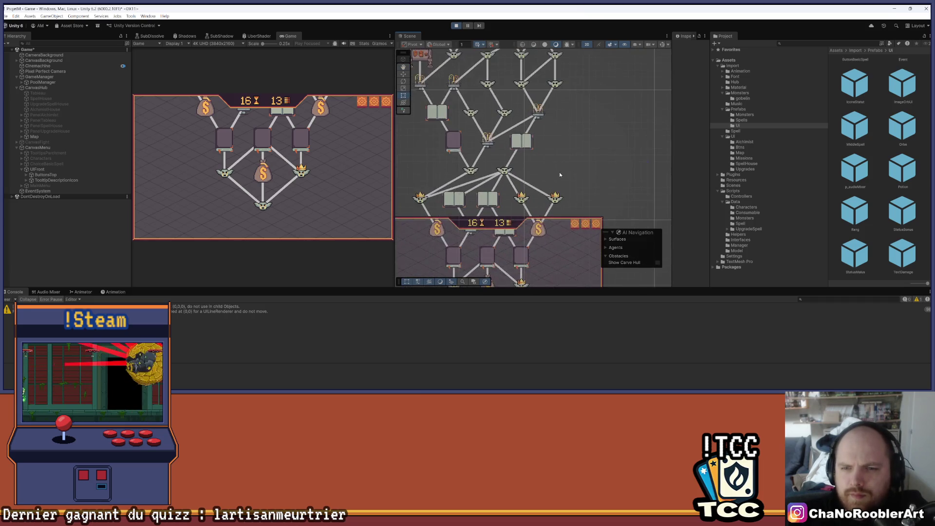
scroll(590, 145, down, 3)
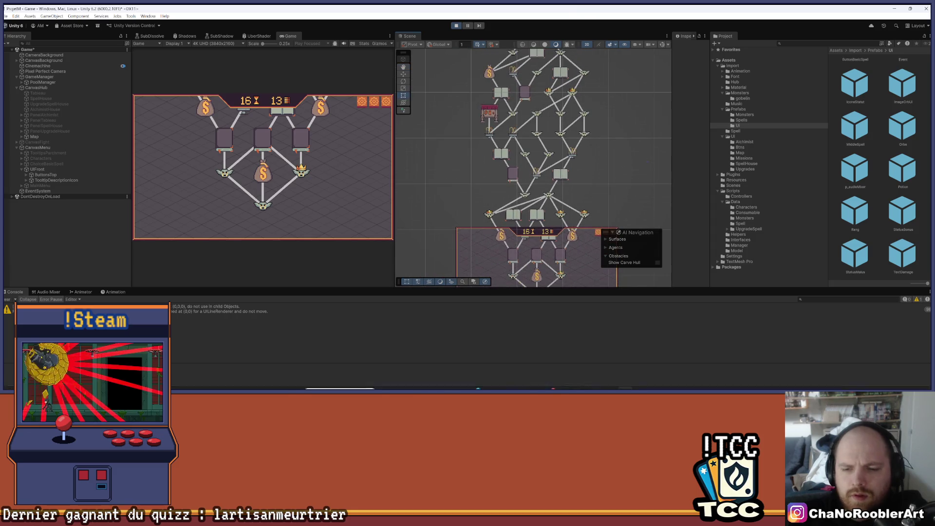
click(489, 386)
scroll(426, 258, up, 20)
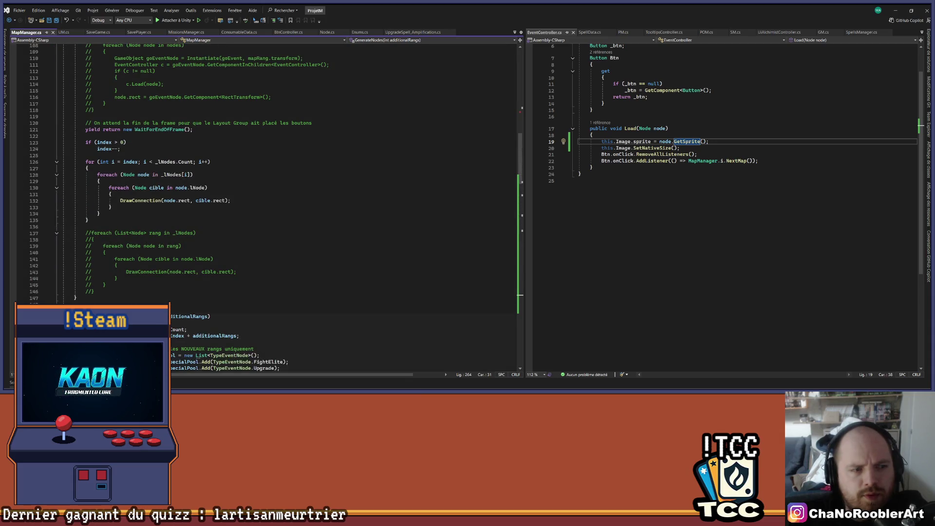
- Paste the new GenerateNodes version over the folded method in MapManager.cs, then return to Unity to recompile
key(ctrl+m)
key(ctrl+m)
key(ctrl+v)
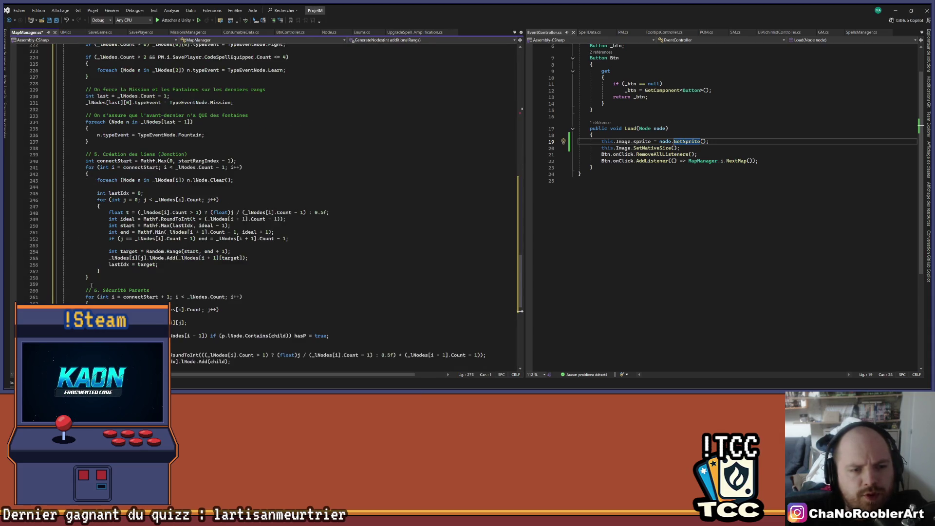
scroll(189, 265, up, 20)
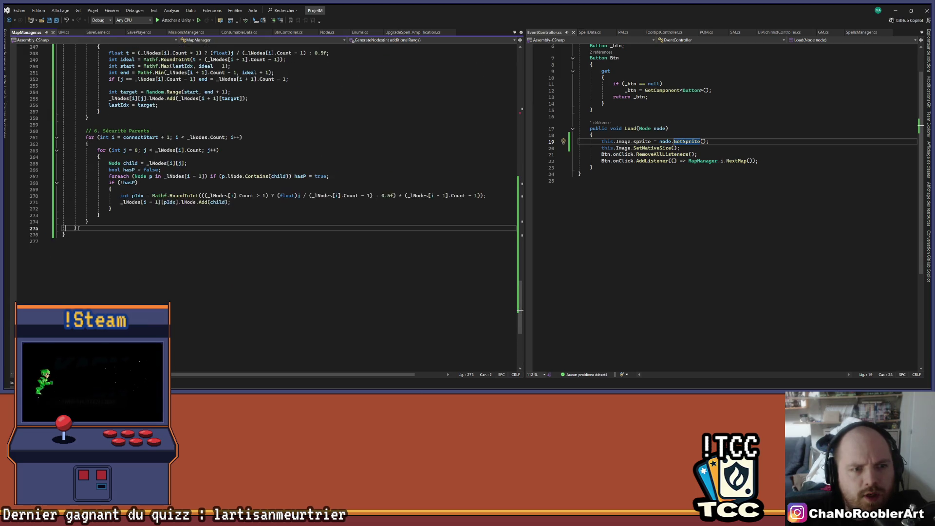
scroll(287, 142, up, 15)
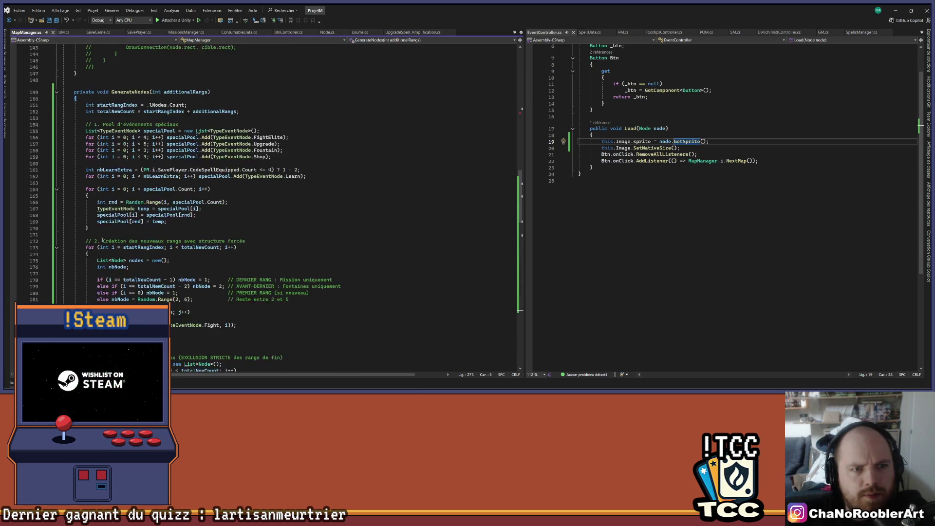
click(287, 131)
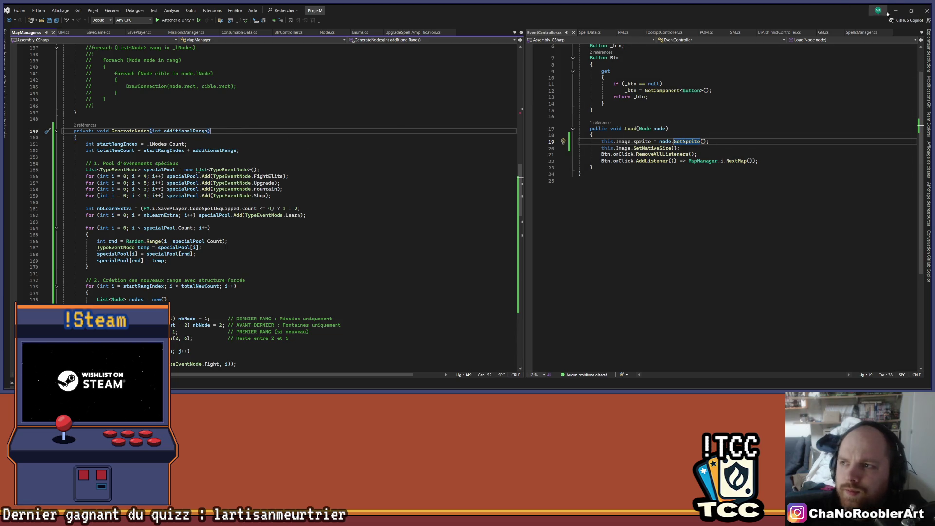
click(911, 10)
click(893, 8)
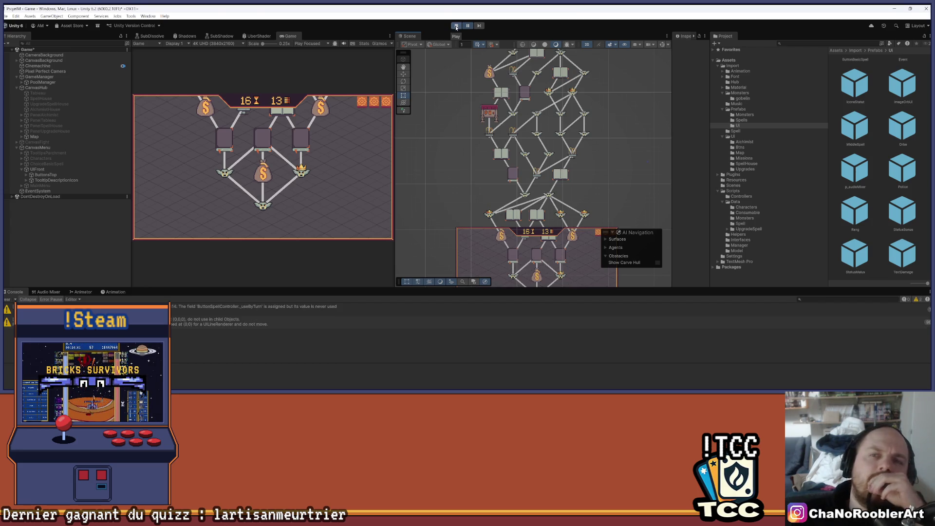
- Stop and restart Play mode, then choose Continue in the main menu to reach the new map
click(455, 26)
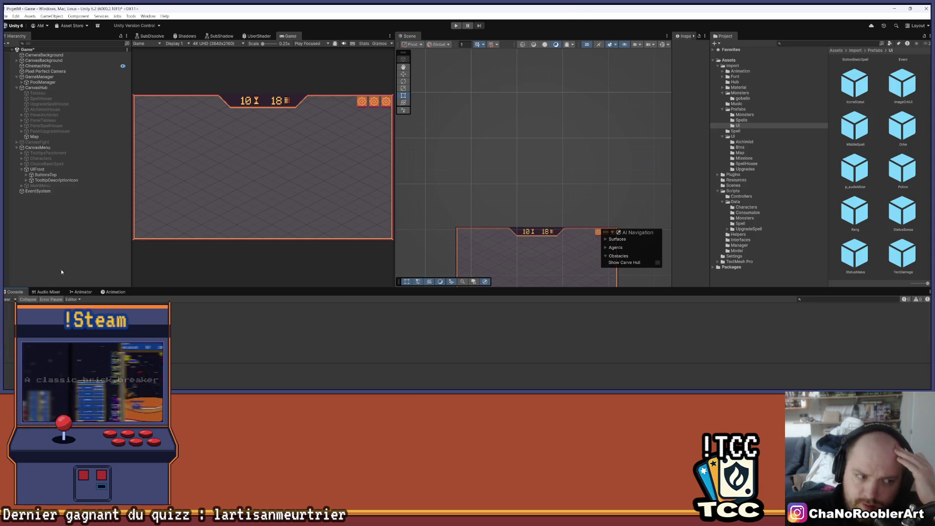
click(456, 26)
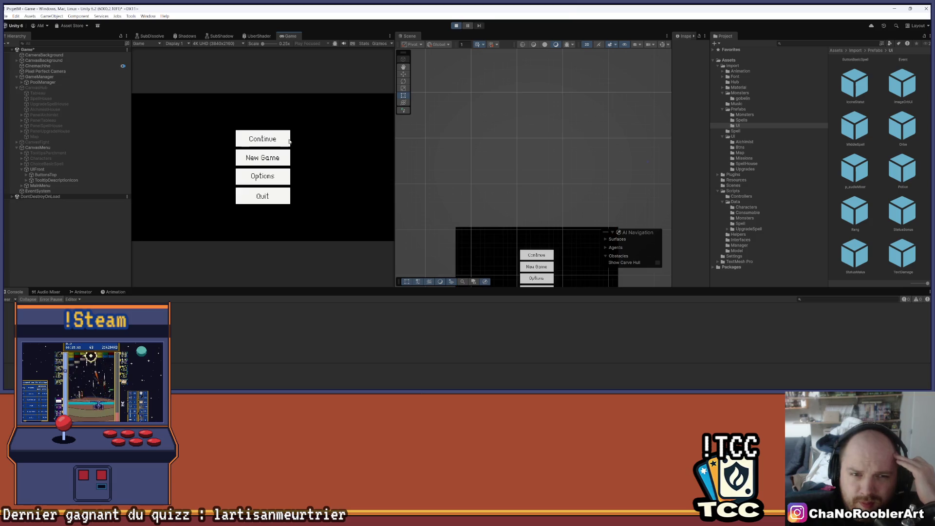
click(284, 142)
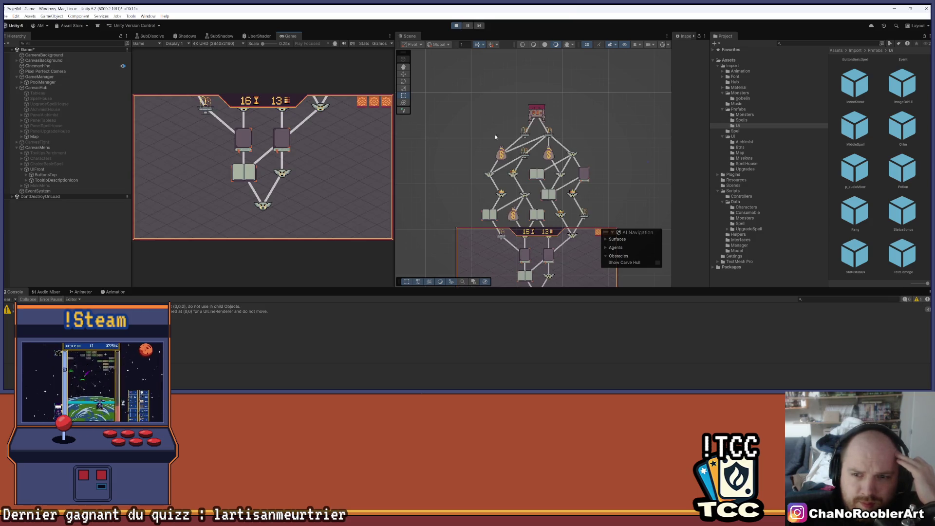
drag(623, 193, 607, 136)
scroll(549, 190, up, 3)
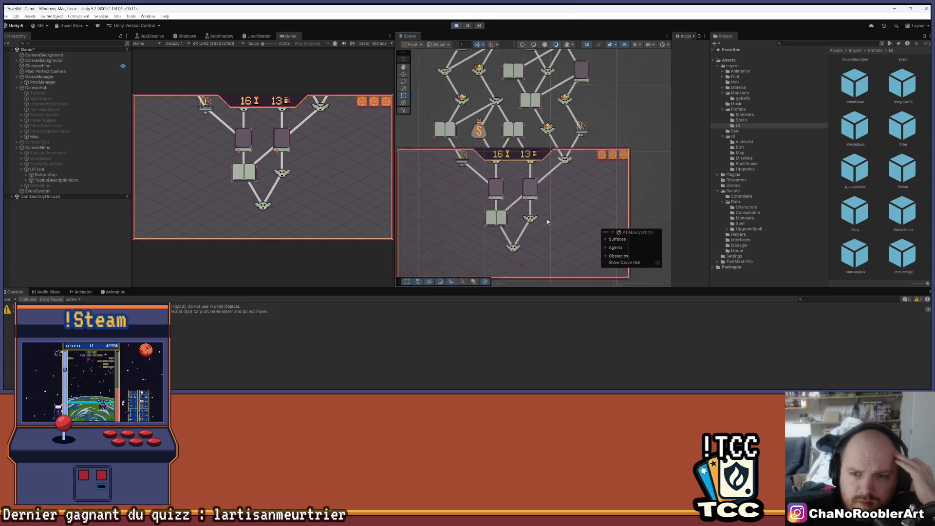
scroll(549, 190, down, 2)
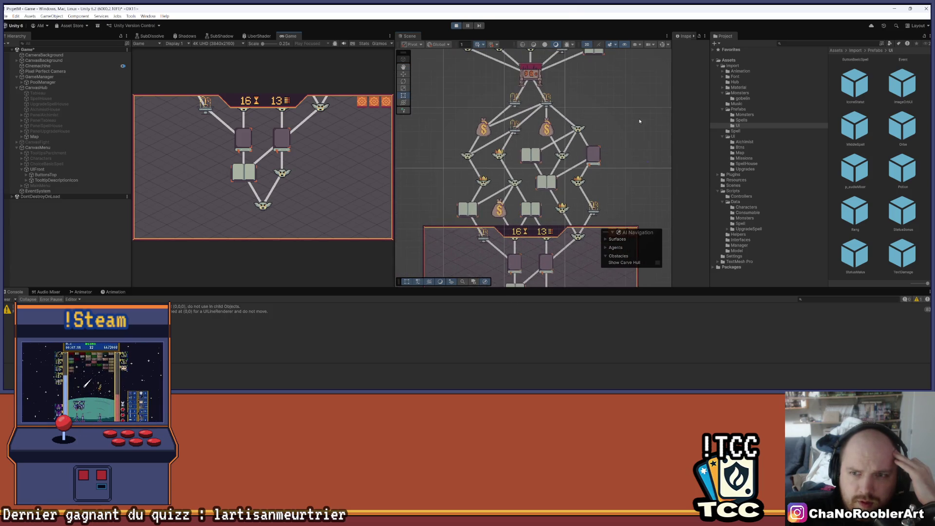
scroll(604, 132, down, 2)
scroll(569, 141, up, 5)
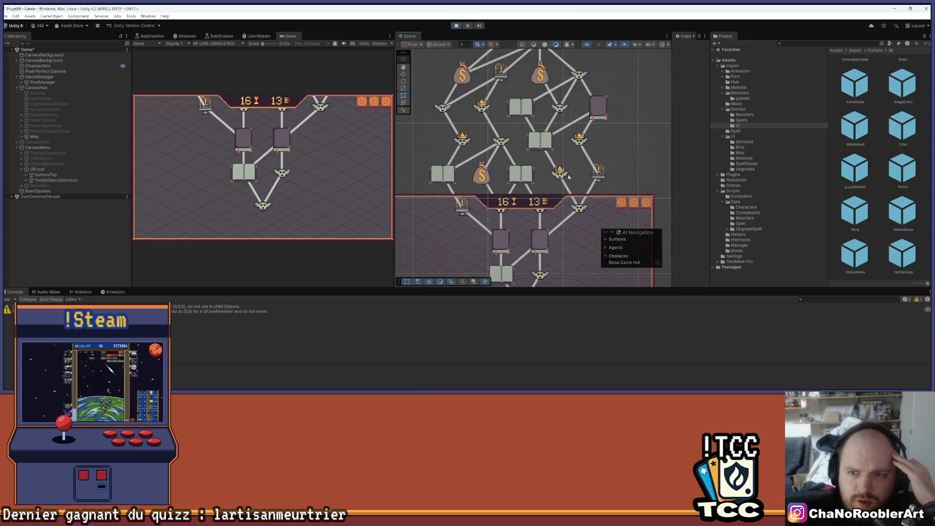
drag(480, 129, 456, 173)
key(f)
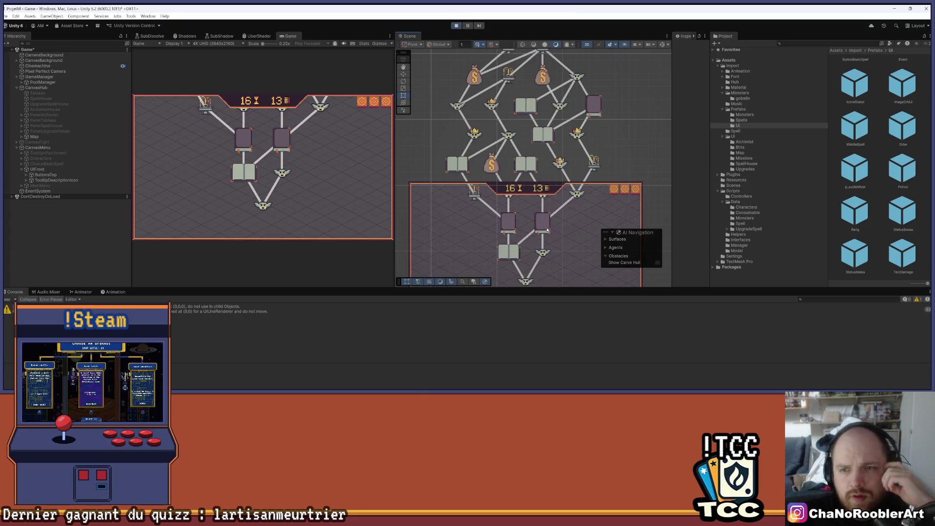
mouse_move(607, 148)
mouse_down()
mouse_move(586, 111)
mouse_move(585, 143)
mouse_up()
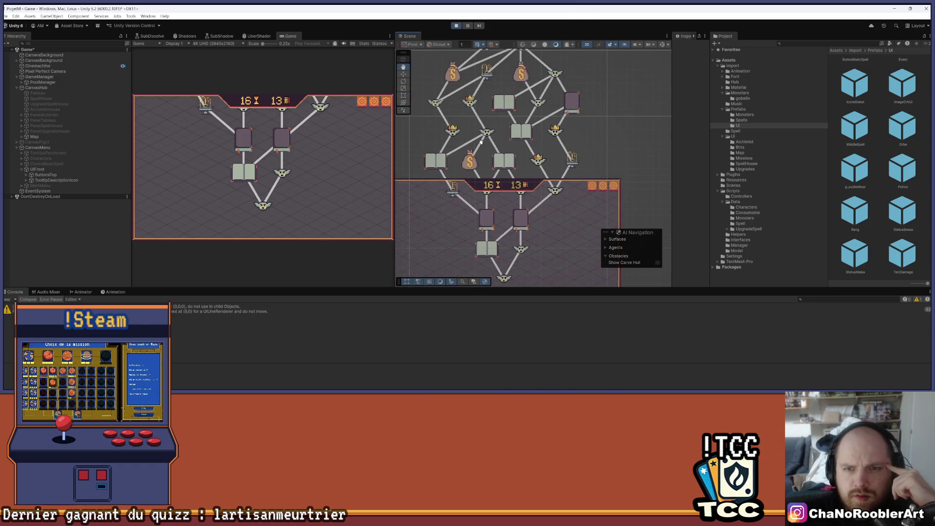
drag(481, 142, 484, 144)
scroll(501, 145, up, 2)
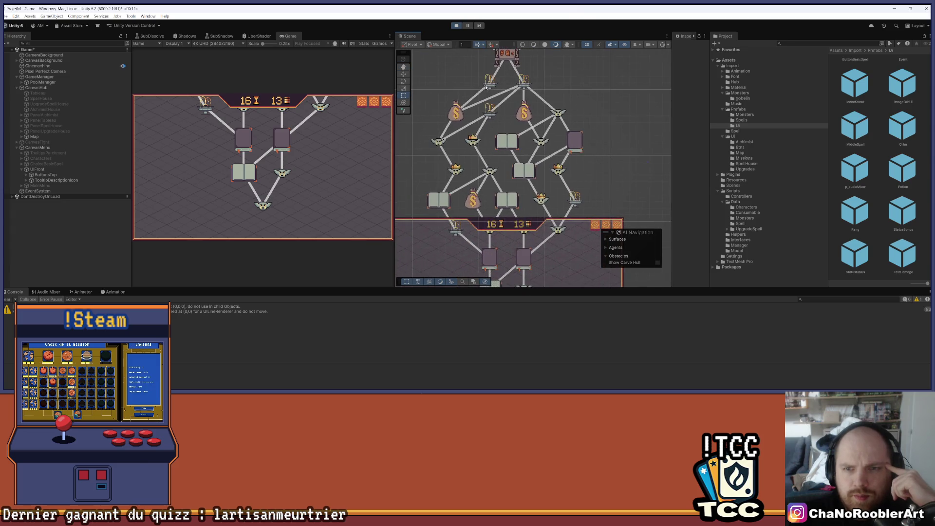
scroll(493, 84, up, 3)
drag(581, 201, 579, 86)
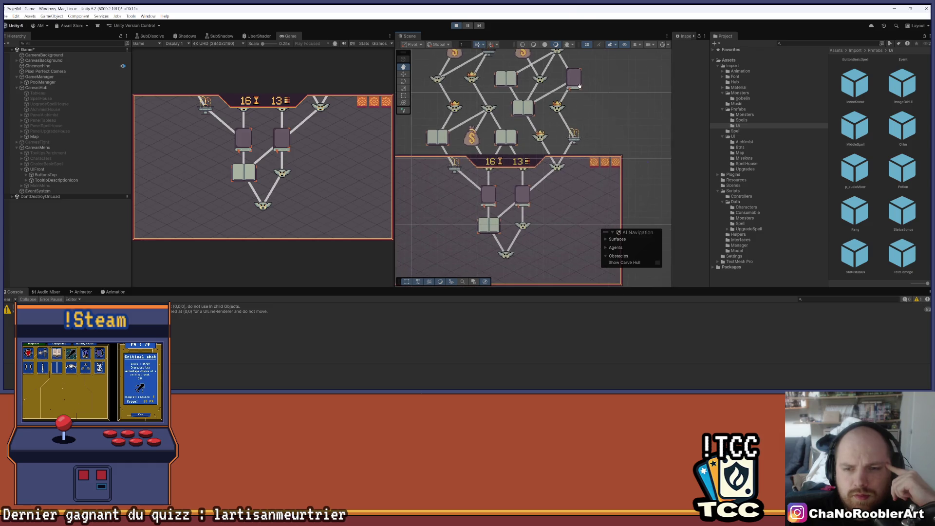
scroll(579, 85, down, 4)
scroll(590, 115, up, 6)
scroll(577, 167, down, 5)
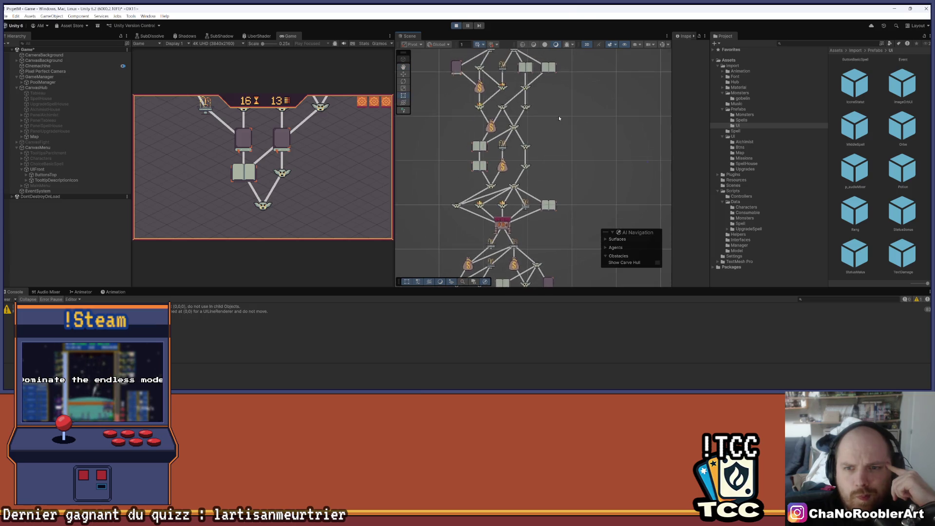
scroll(575, 153, up, 5)
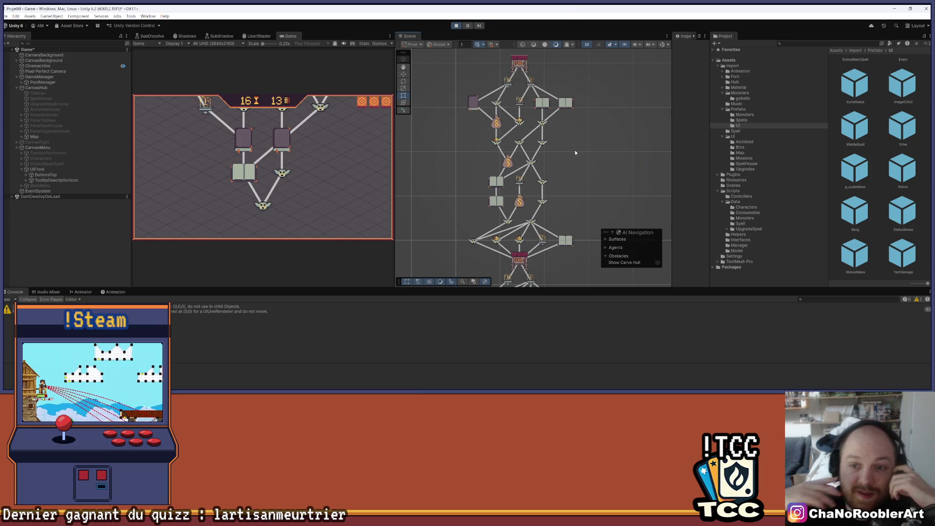
- Pan and zoom through the lower branches and upper ranks of the regenerated node map
drag(591, 198, 597, 120)
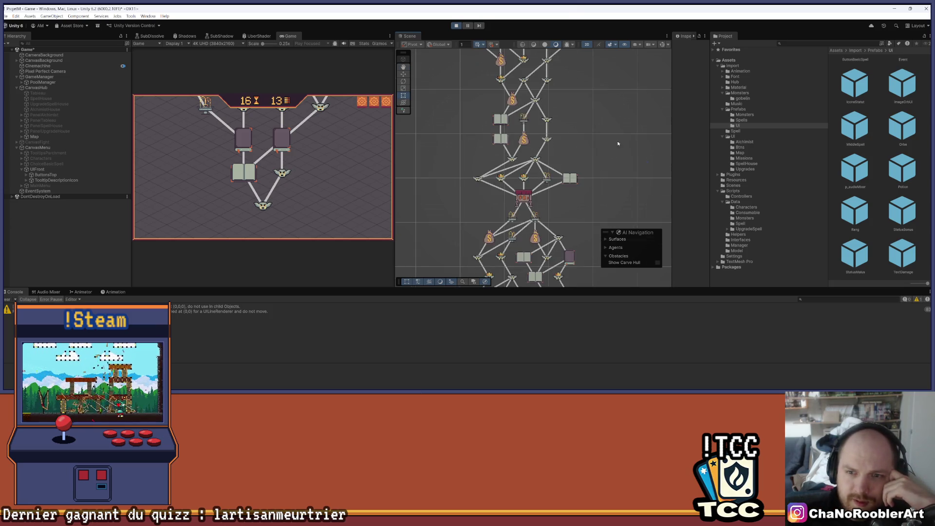
scroll(618, 144, down, 3)
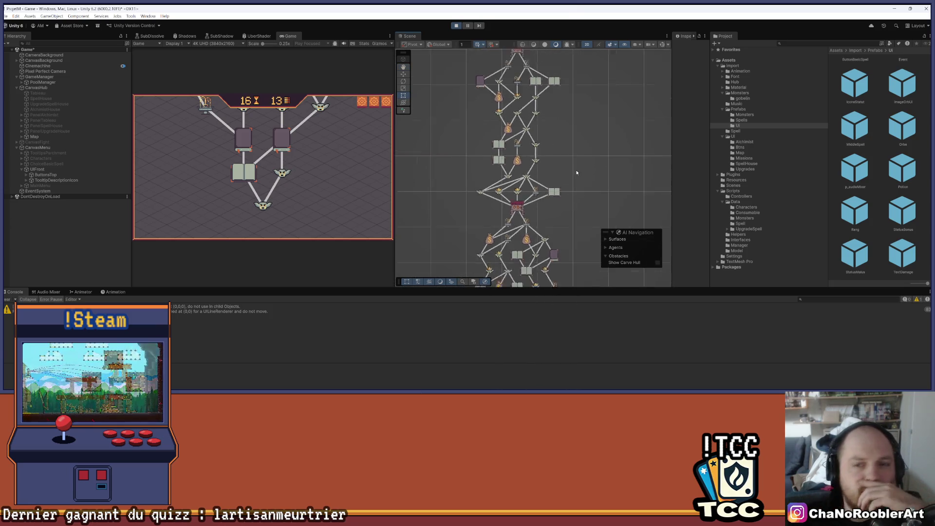
scroll(577, 171, down, 3)
scroll(577, 167, up, 4)
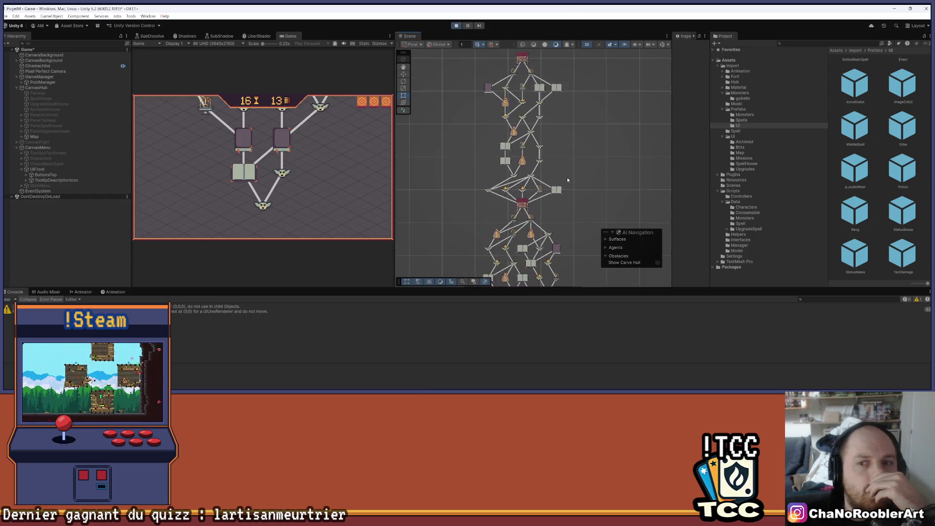
drag(542, 198, 528, 73)
scroll(522, 202, up, 1)
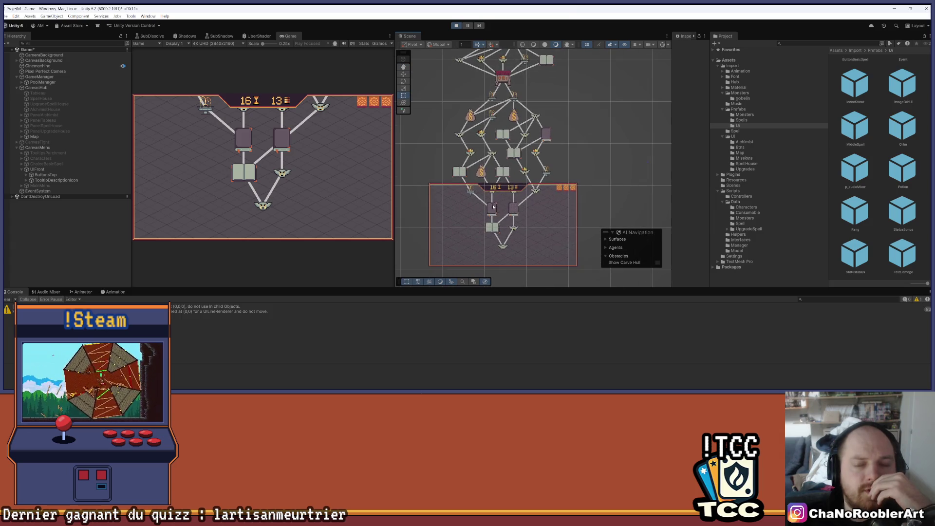
drag(564, 86, 563, 162)
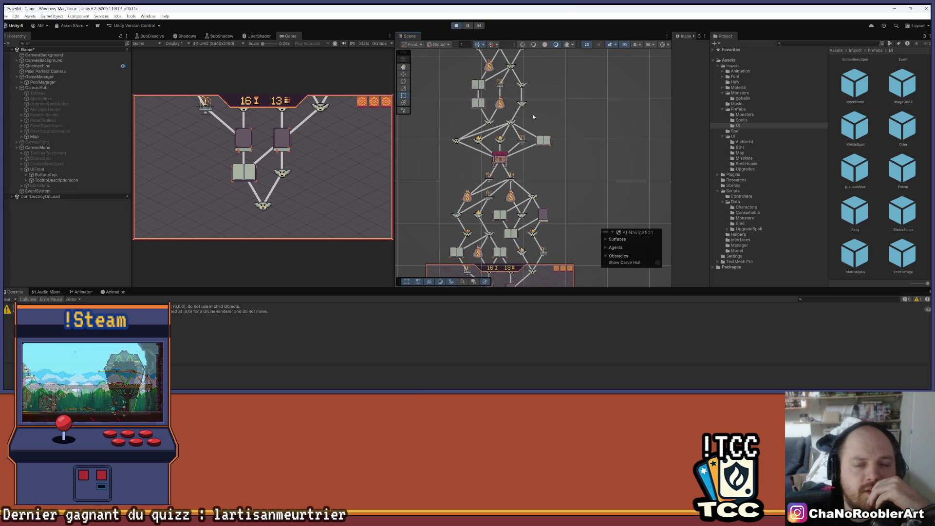
scroll(558, 96, down, 1)
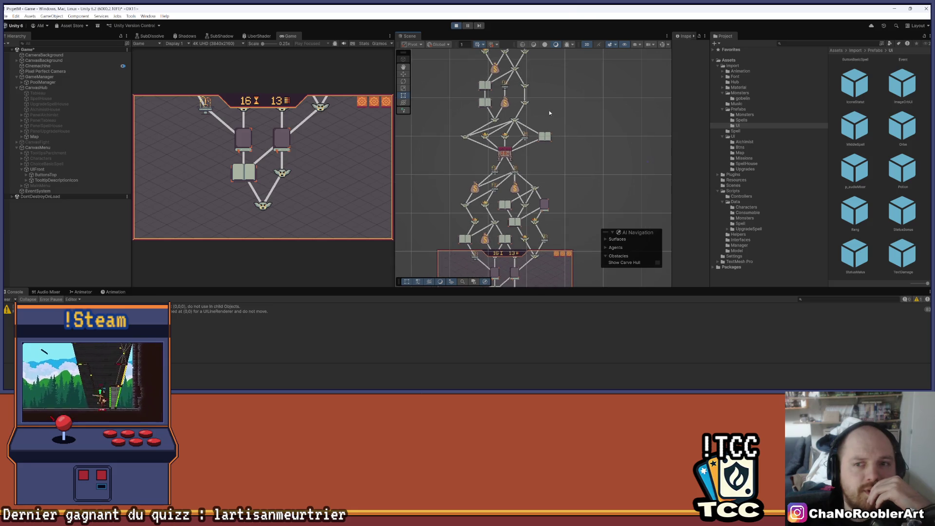
scroll(511, 161, down, 1)
mouse_move(558, 141)
mouse_down()
mouse_move(560, 226)
mouse_move(554, 181)
mouse_up()
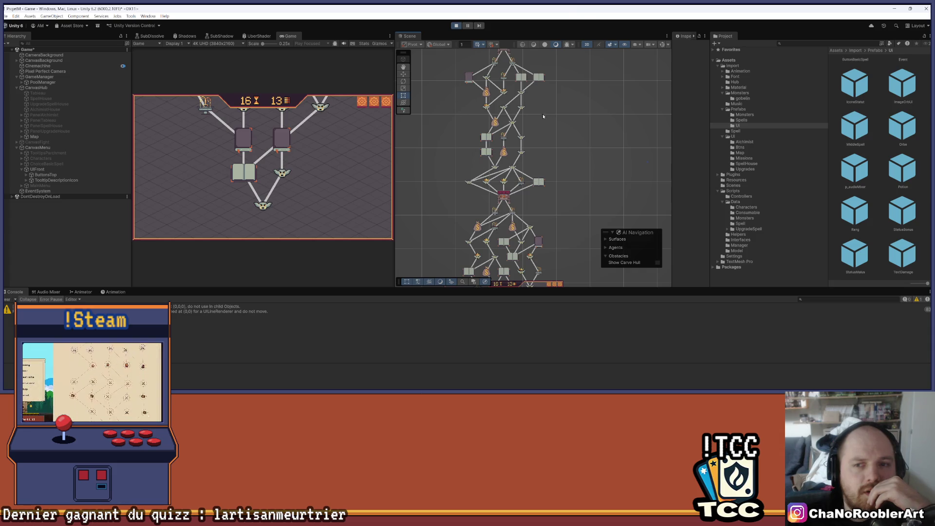
drag(547, 211, 557, 140)
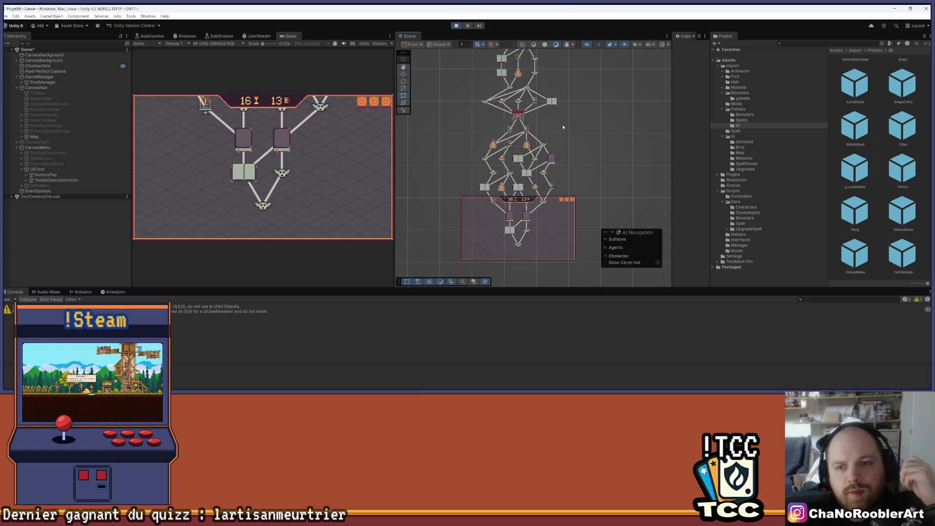
scroll(563, 128, down, 2)
scroll(558, 150, down, 1)
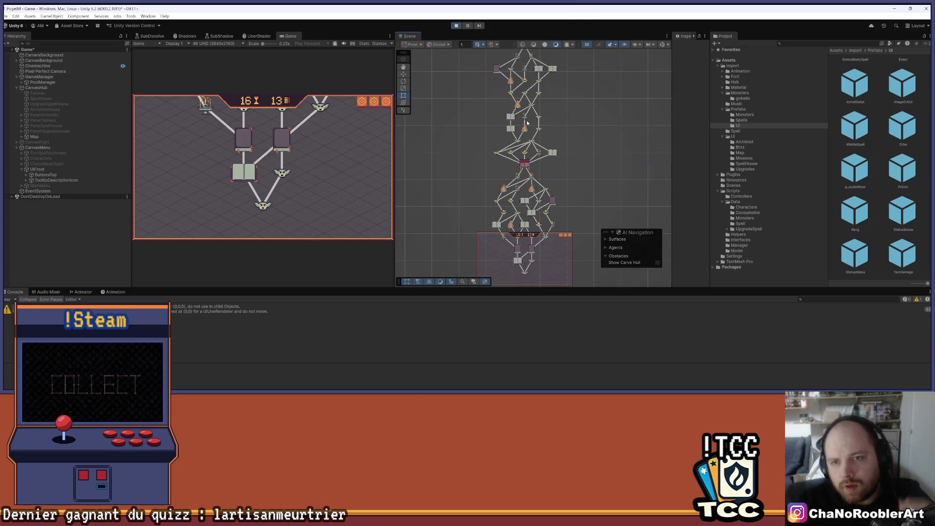
drag(527, 122, 531, 163)
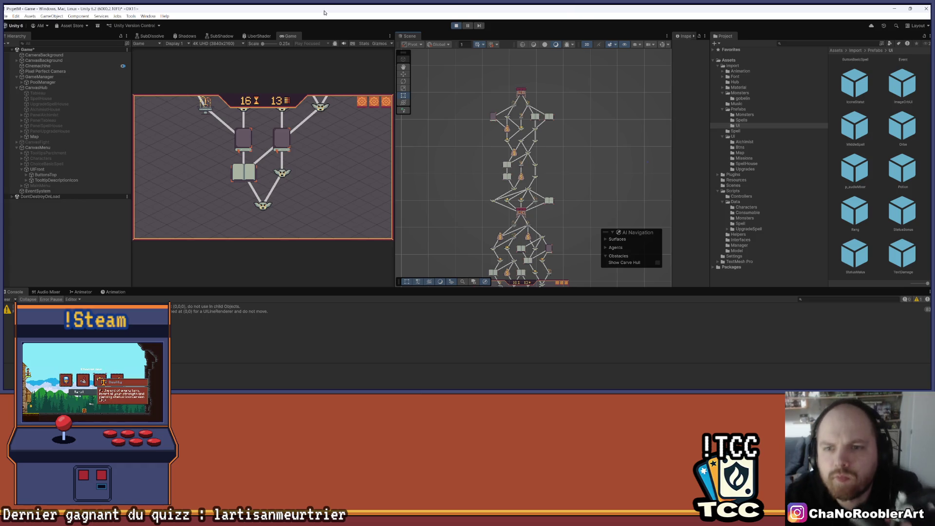
scroll(560, 151, up, 5)
scroll(575, 153, down, 2)
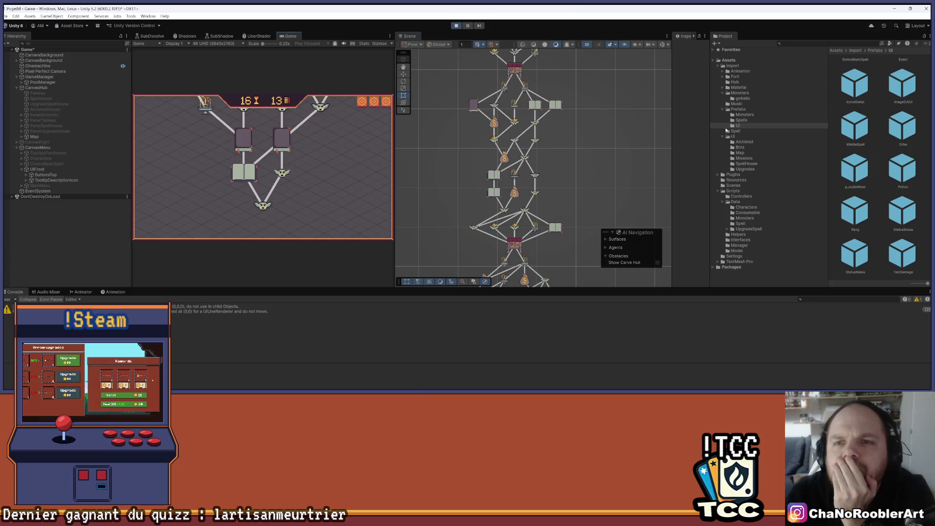
- Pan around the shop node and further rows of the node tree, then stop Play mode
drag(586, 283, 555, 260)
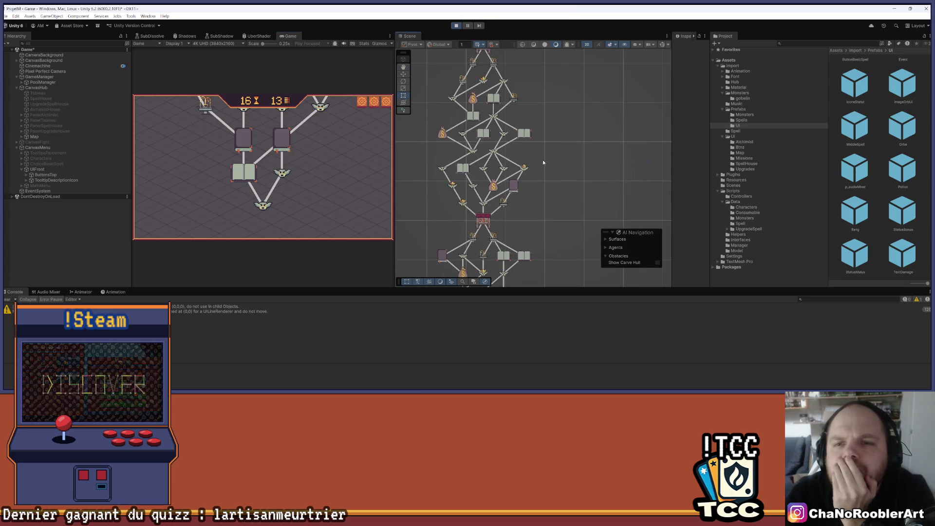
mouse_move(538, 104)
mouse_down()
mouse_move(561, 124)
mouse_move(575, 120)
mouse_up()
scroll(552, 138, up, 2)
scroll(471, 190, up, 1)
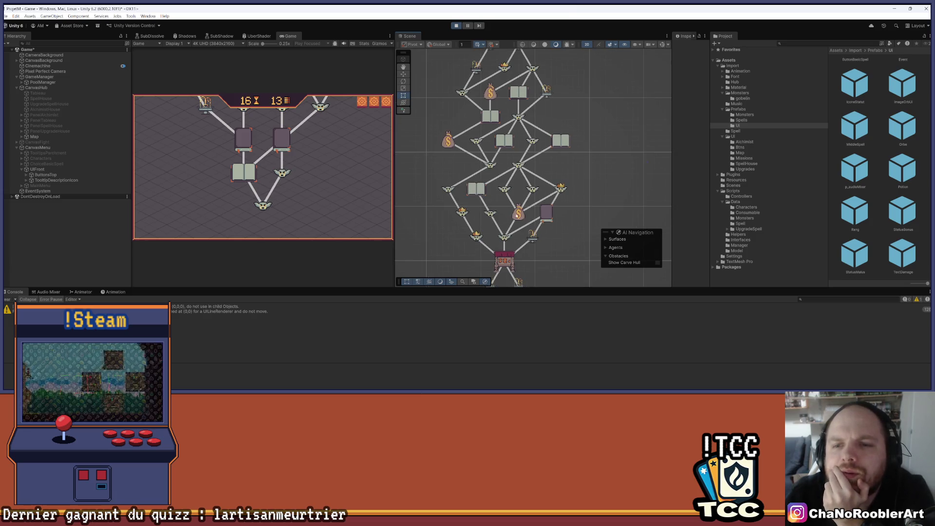
scroll(496, 206, up, 5)
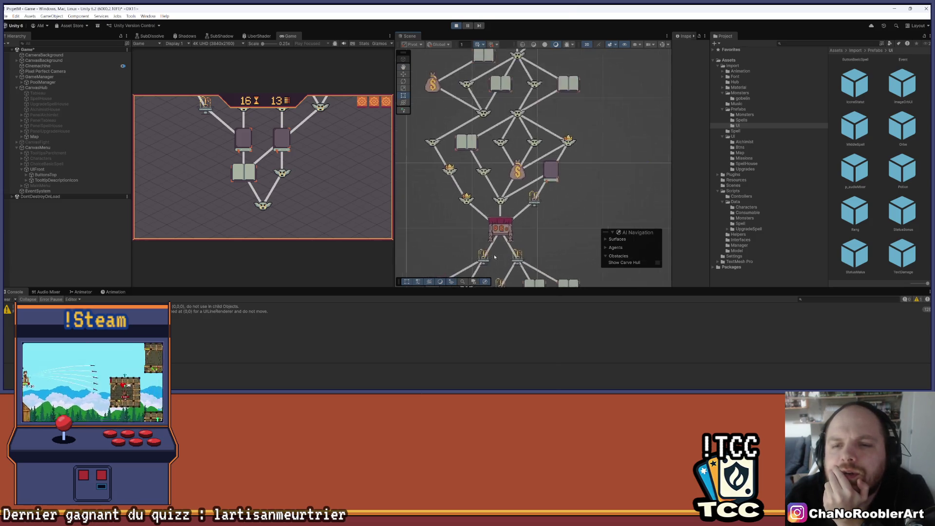
scroll(496, 207, down, 6)
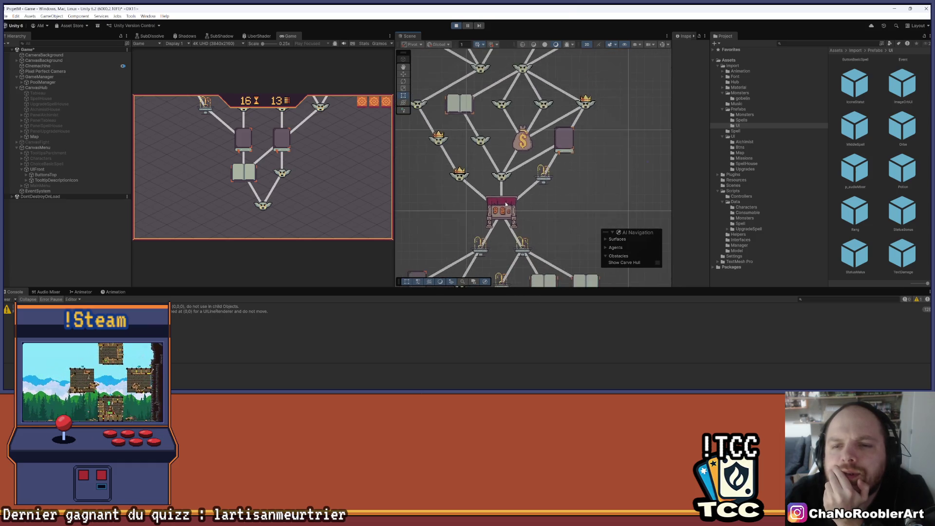
mouse_move(562, 140)
mouse_down()
mouse_move(551, 244)
mouse_move(540, 210)
mouse_up()
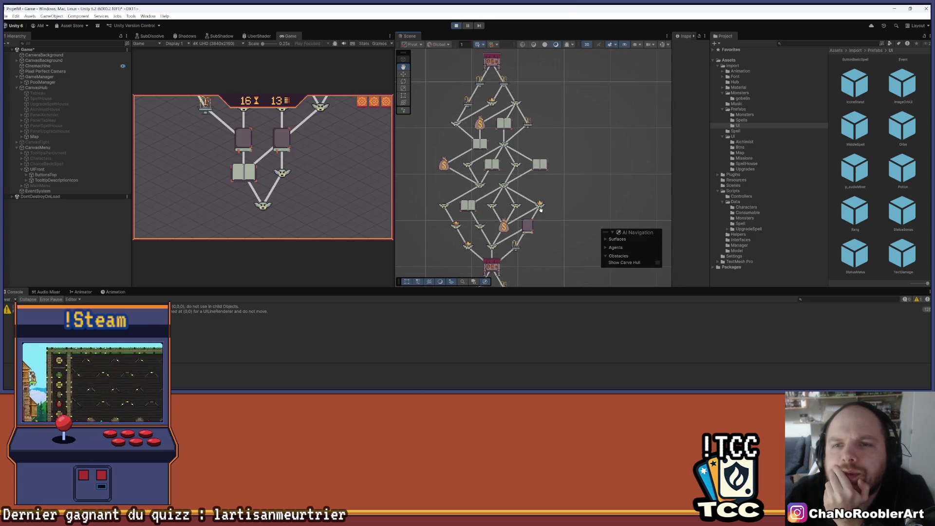
scroll(541, 209, up, 5)
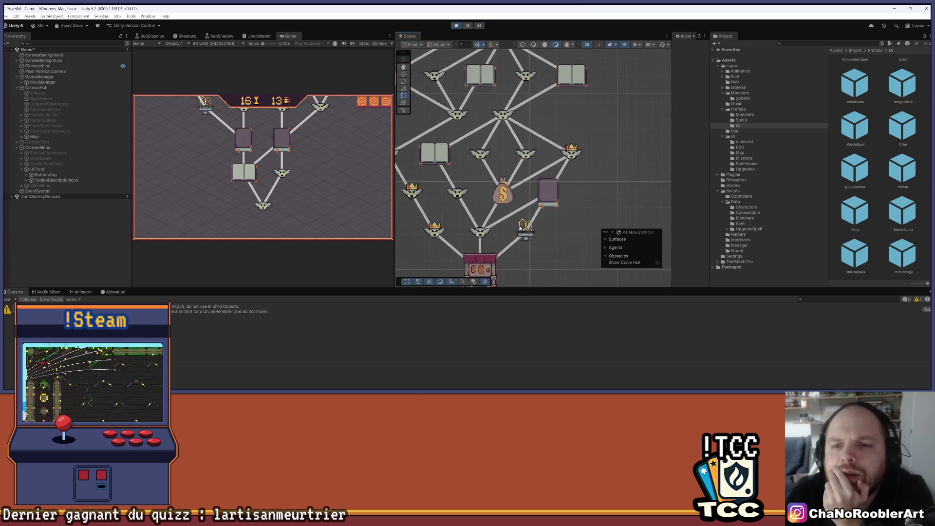
mouse_move(523, 178)
mouse_down()
mouse_move(547, 214)
mouse_move(546, 231)
mouse_up()
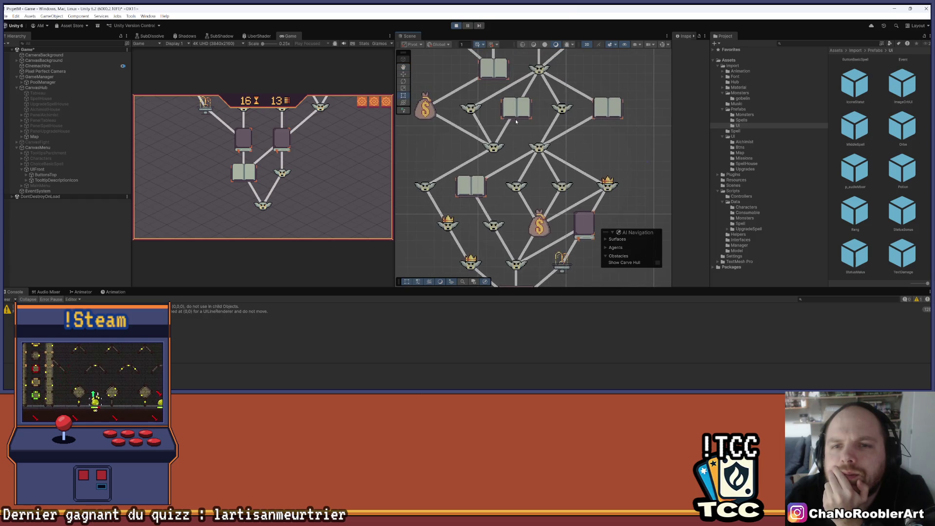
drag(516, 122, 519, 136)
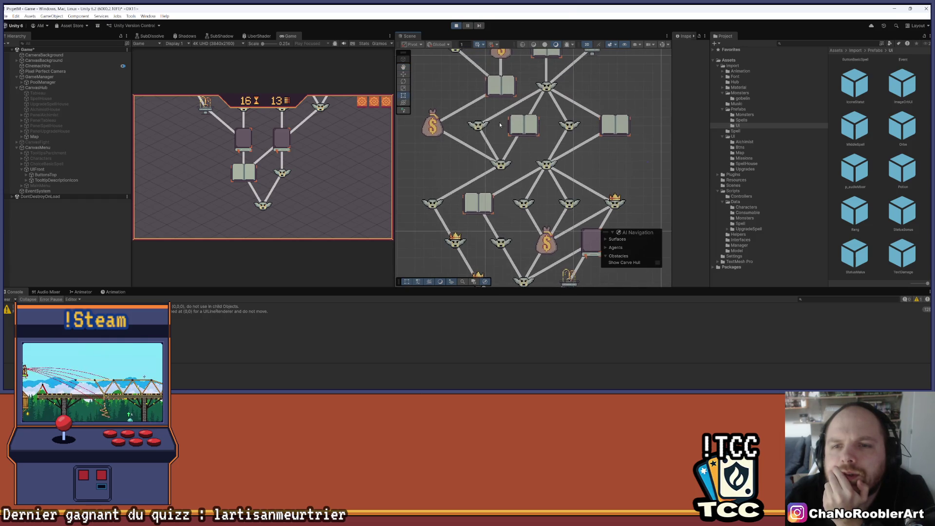
drag(607, 140, 586, 218)
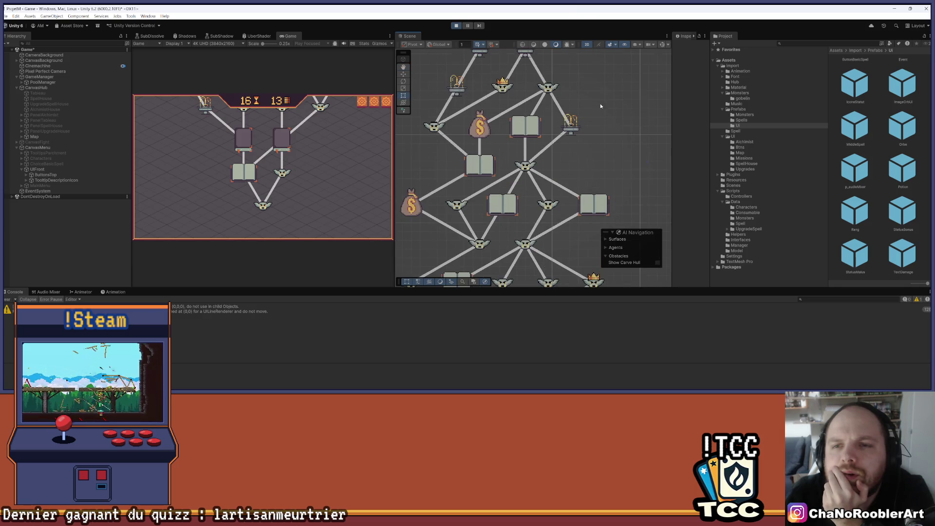
drag(601, 105, 593, 159)
scroll(591, 162, down, 8)
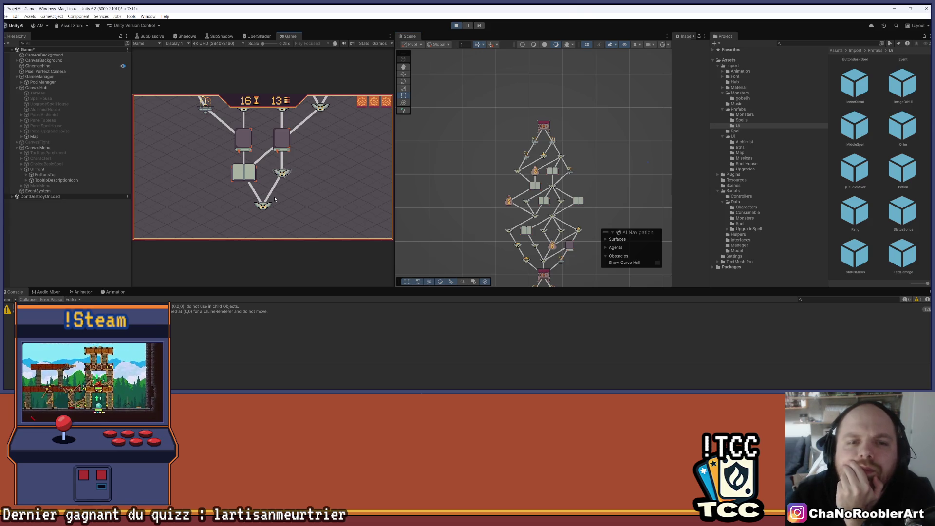
mouse_move(541, 238)
mouse_down()
mouse_move(566, 175)
mouse_move(513, 187)
mouse_up()
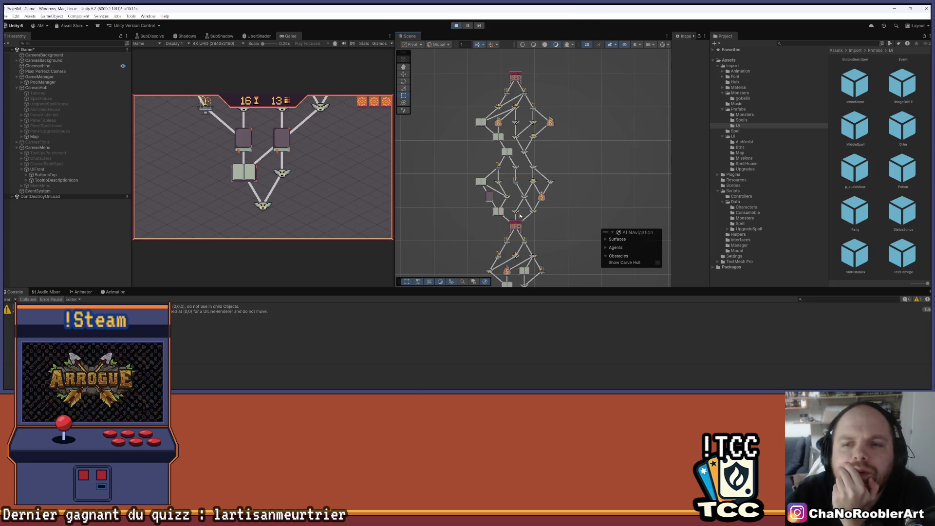
drag(565, 248, 555, 218)
click(456, 26)
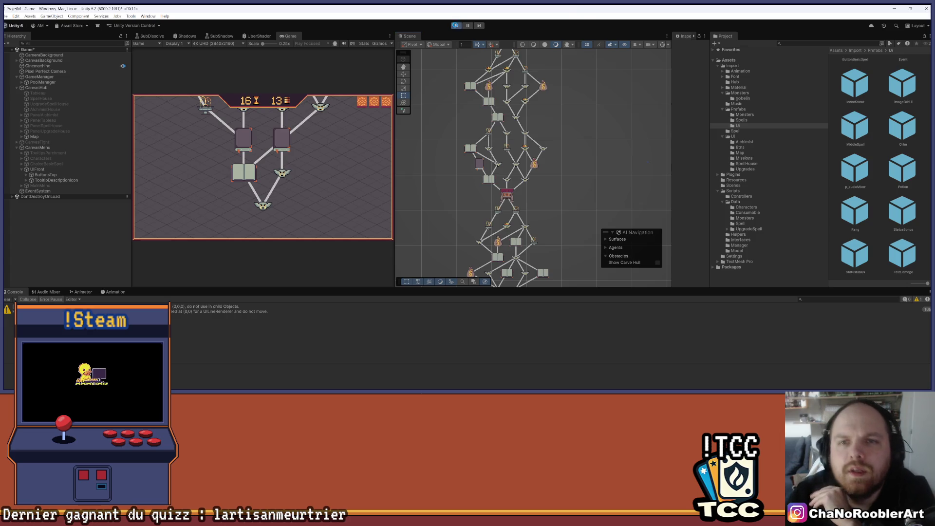
- In MapManager.cs, inspect the nbLearnExtra calculation and the loop adding extra Learn events
click(431, 388)
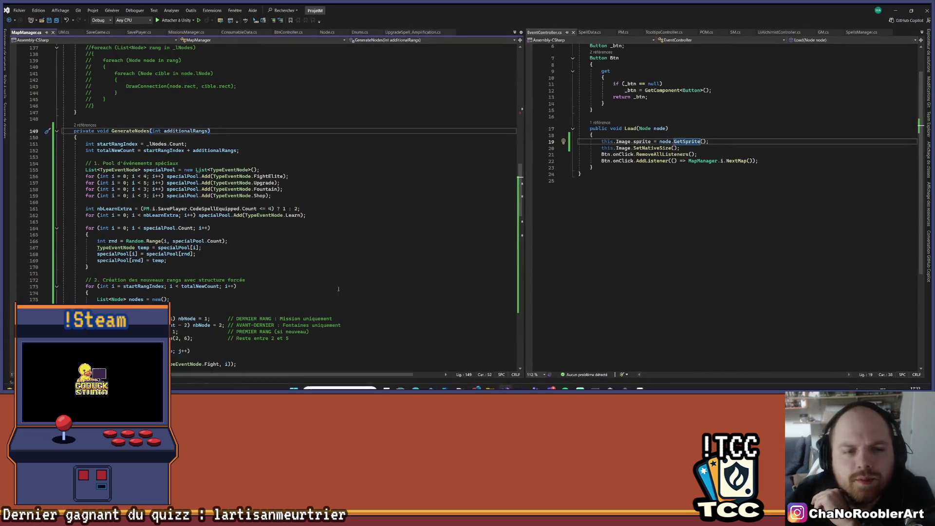
scroll(227, 190, down, 2)
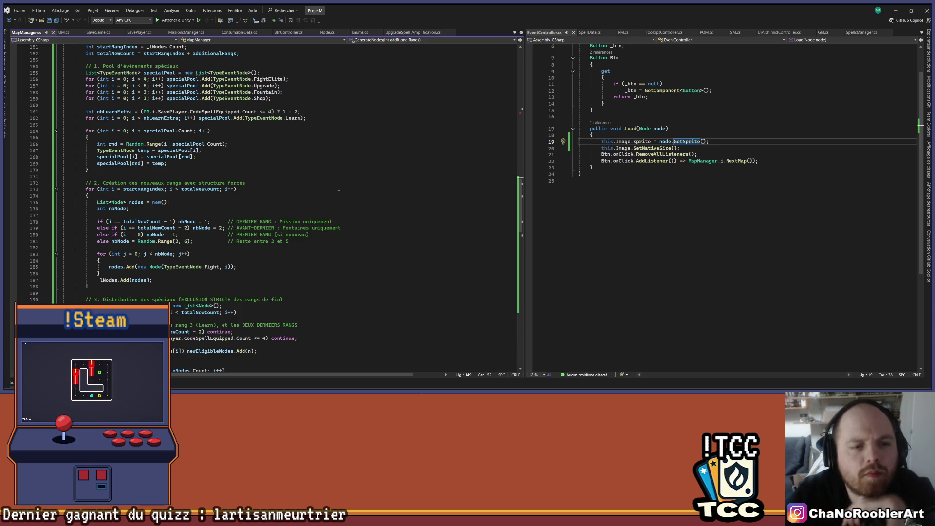
scroll(333, 194, down, 2)
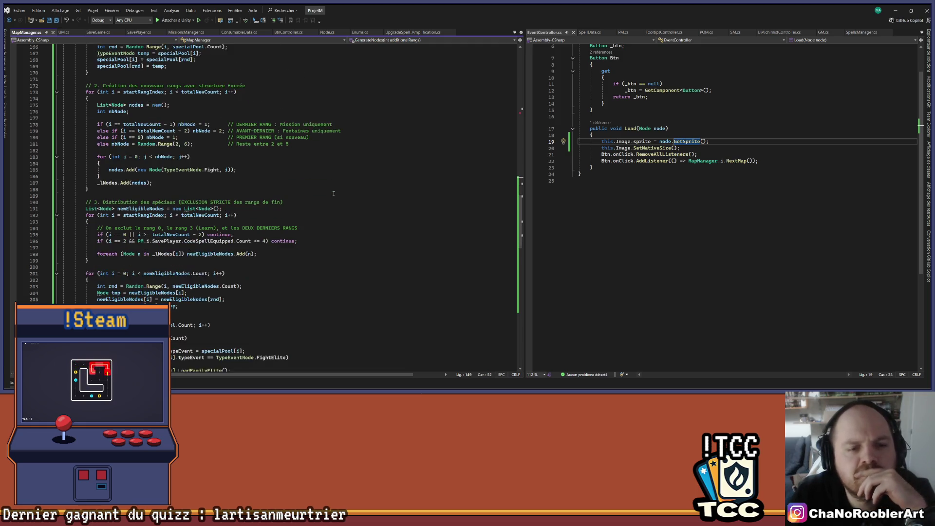
scroll(330, 195, up, 3)
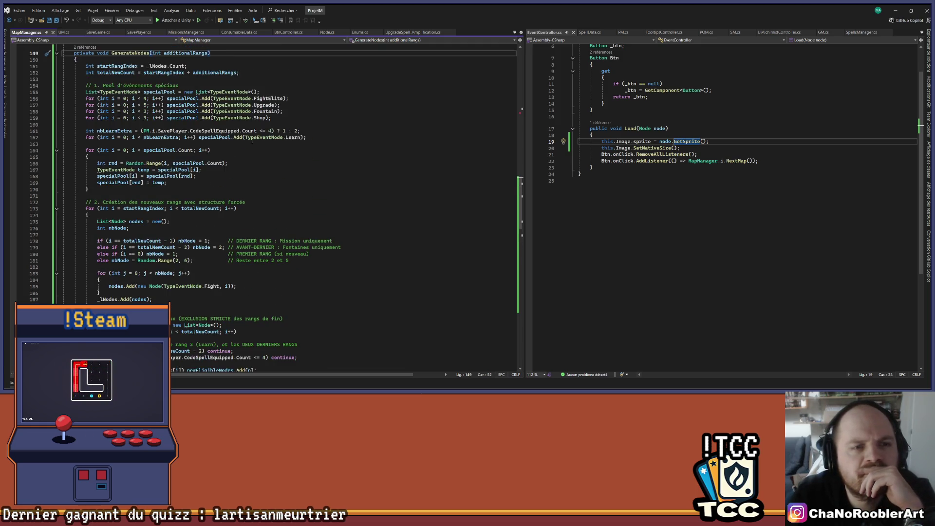
mouse_move(86, 131)
mouse_down()
mouse_move(302, 138)
mouse_move(293, 137)
mouse_move(321, 130)
mouse_up()
click(321, 130)
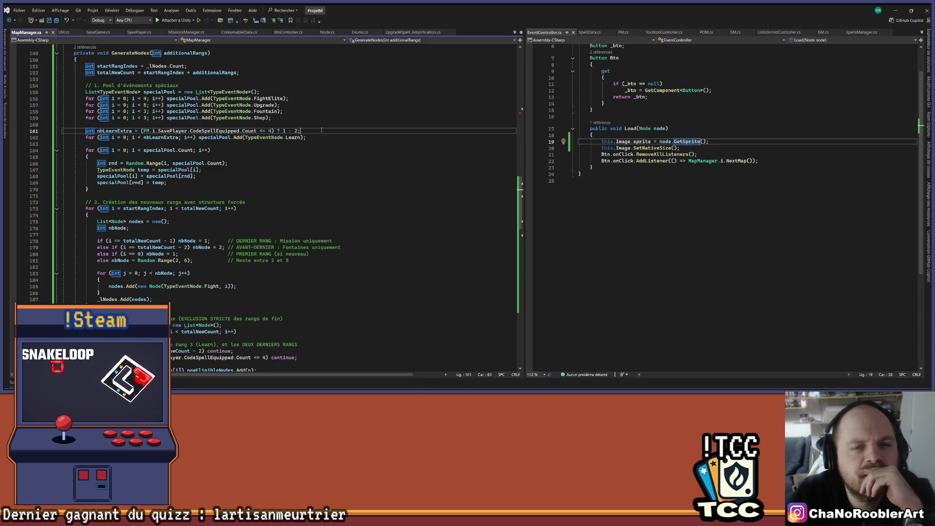
scroll(319, 132, up, 2)
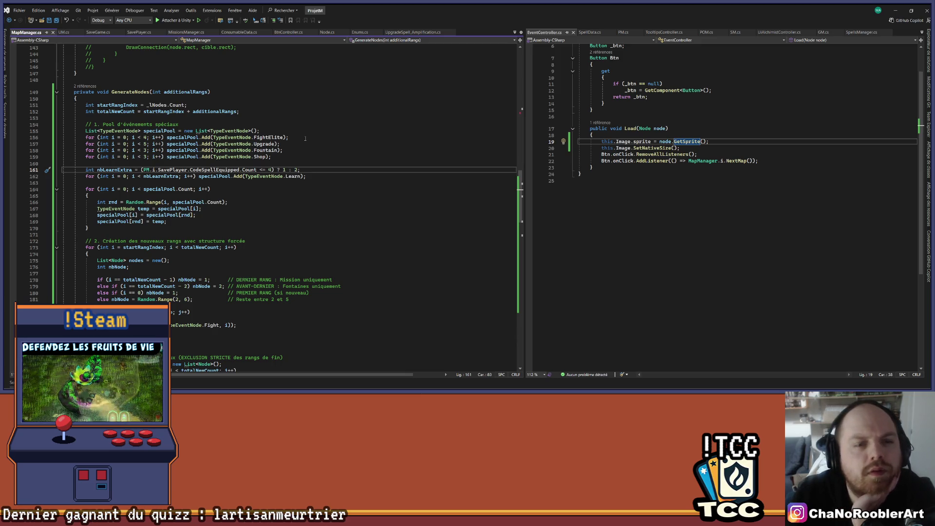
click(161, 176)
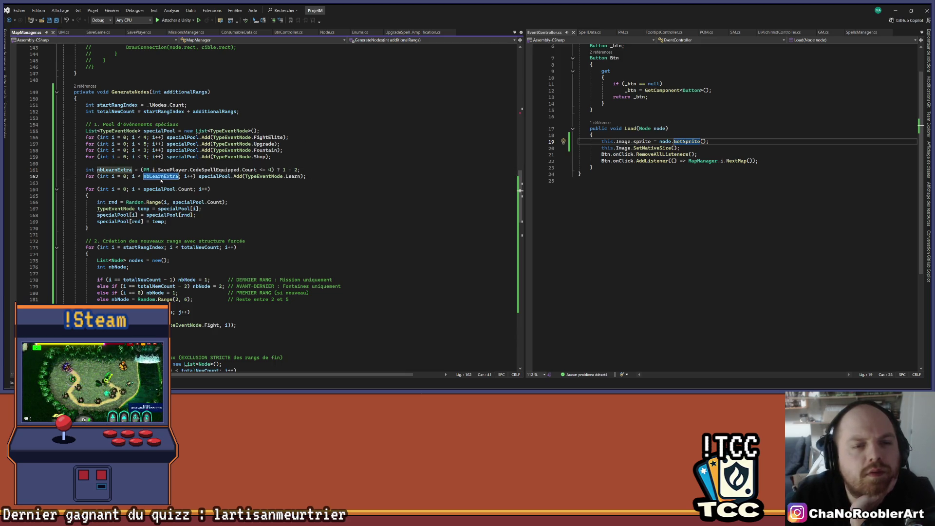
click(315, 168)
click(285, 170)
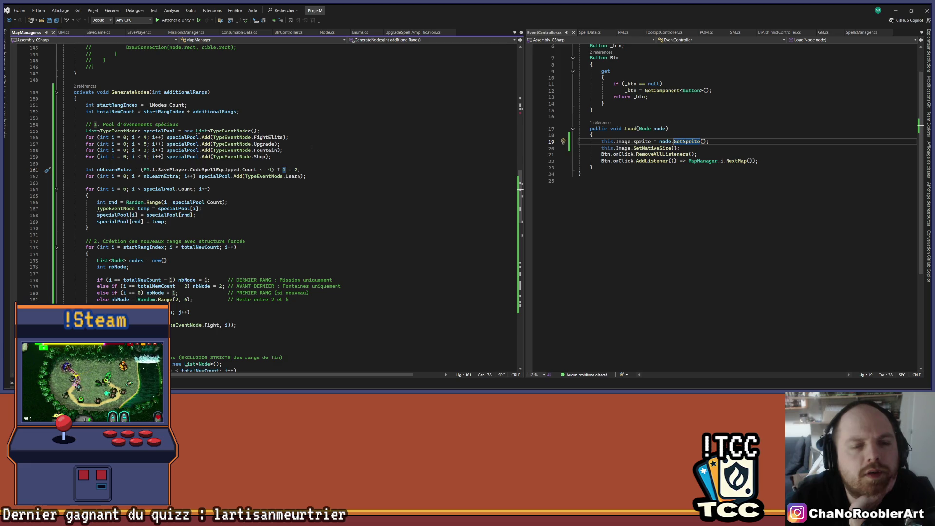
- Review the block forcing Learn events, its rank-count comparison, and the last-rank index calculation
scroll(312, 146, down, 3)
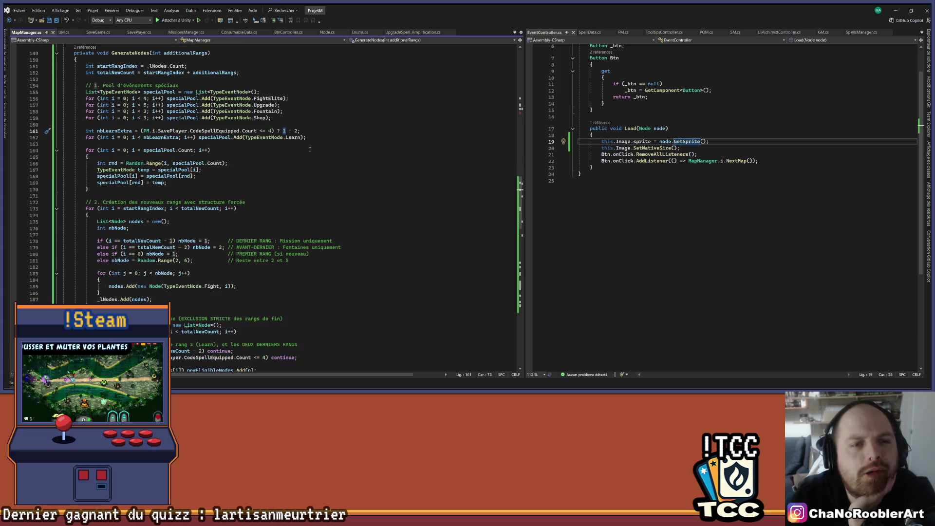
scroll(309, 151, down, 3)
scroll(309, 150, down, 10)
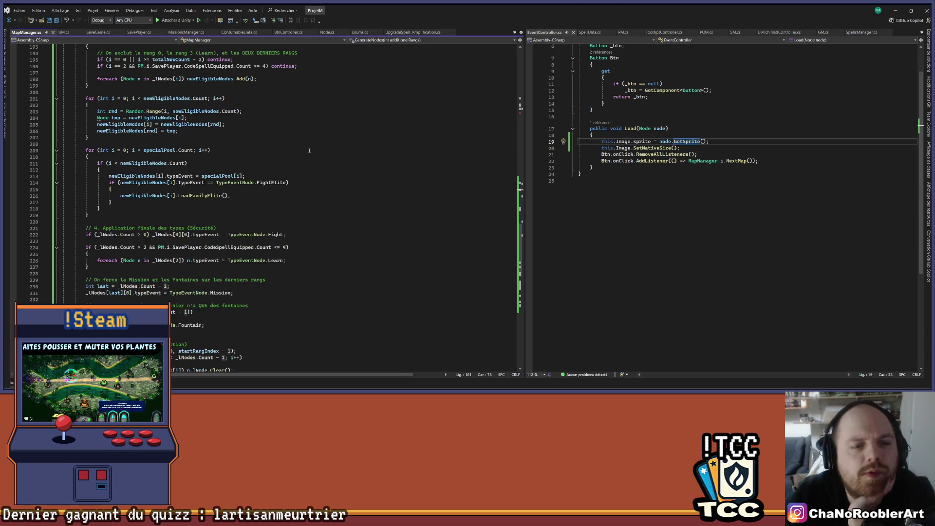
scroll(309, 150, down, 3)
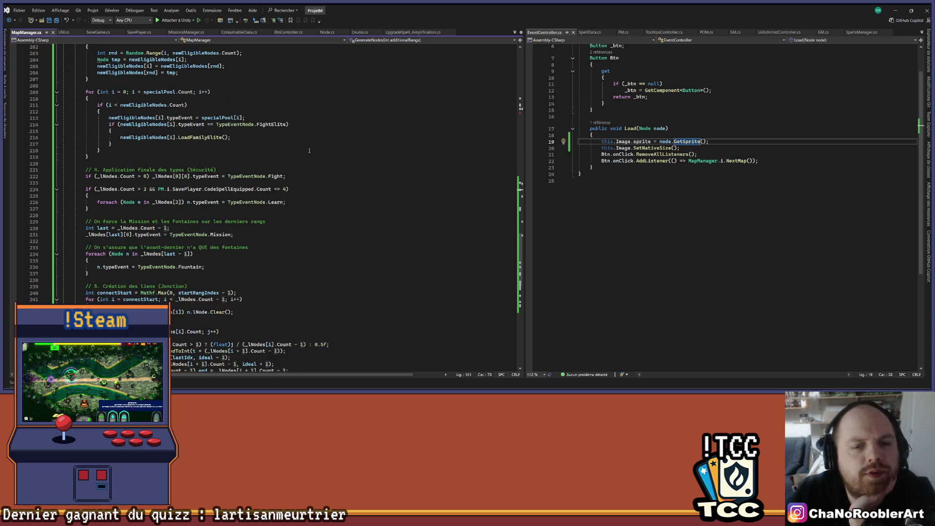
click(253, 183)
click(188, 197)
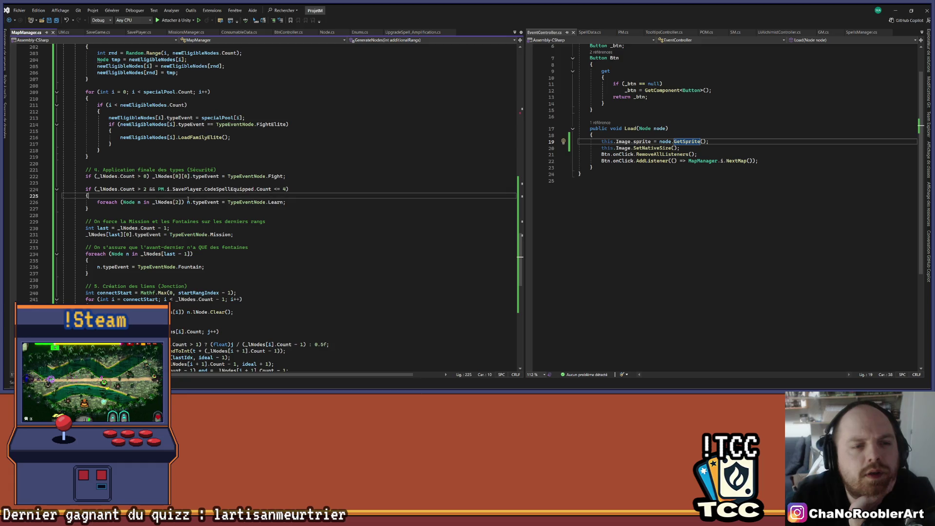
click(140, 189)
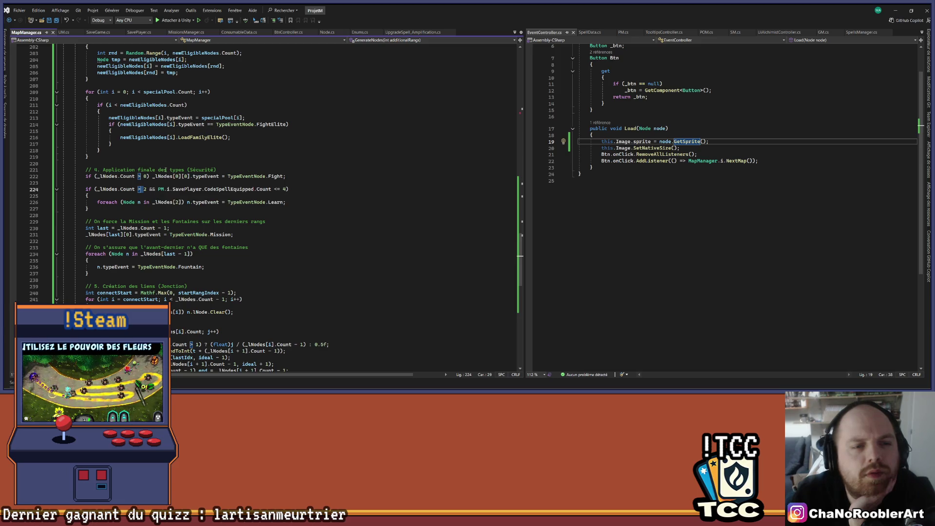
scroll(193, 152, down, 3)
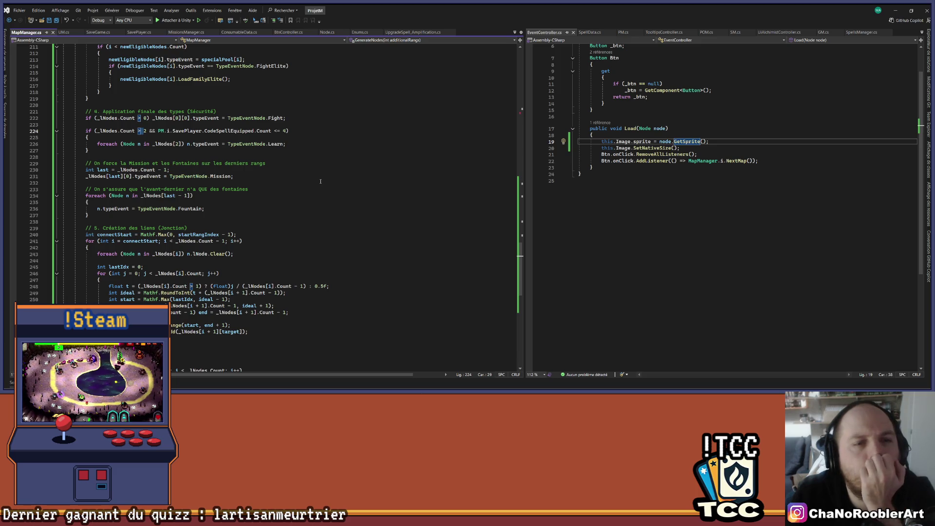
click(328, 170)
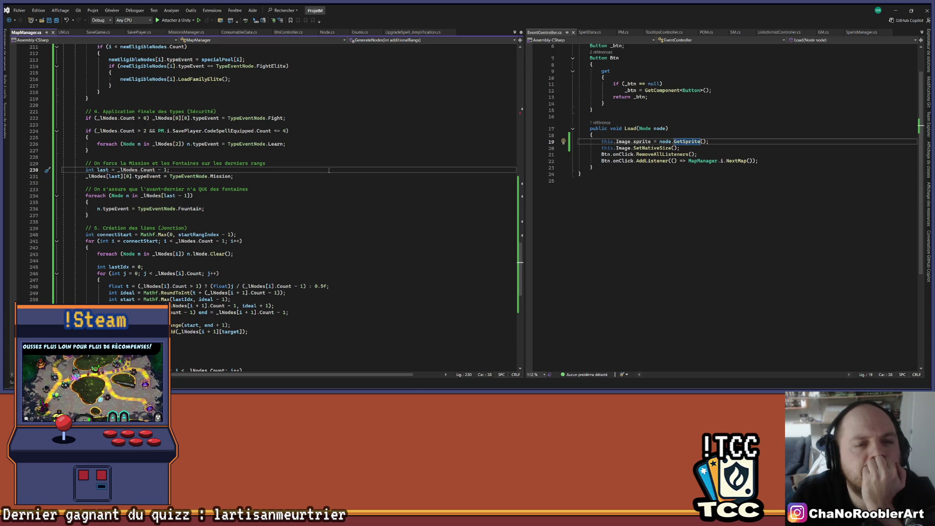
- Collapse the link-creation loop at line 241 and the parent-safety loop at line 261
scroll(328, 170, down, 3)
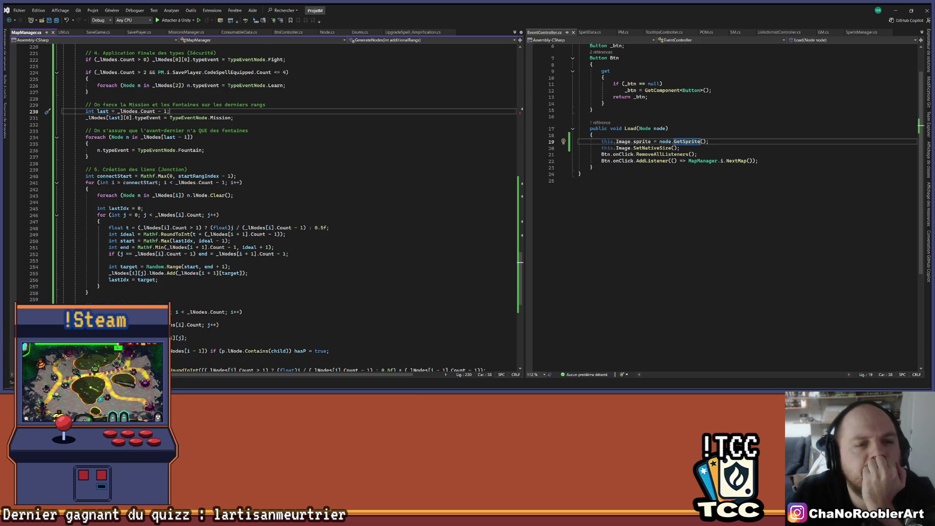
scroll(91, 165, down, 2)
click(63, 144)
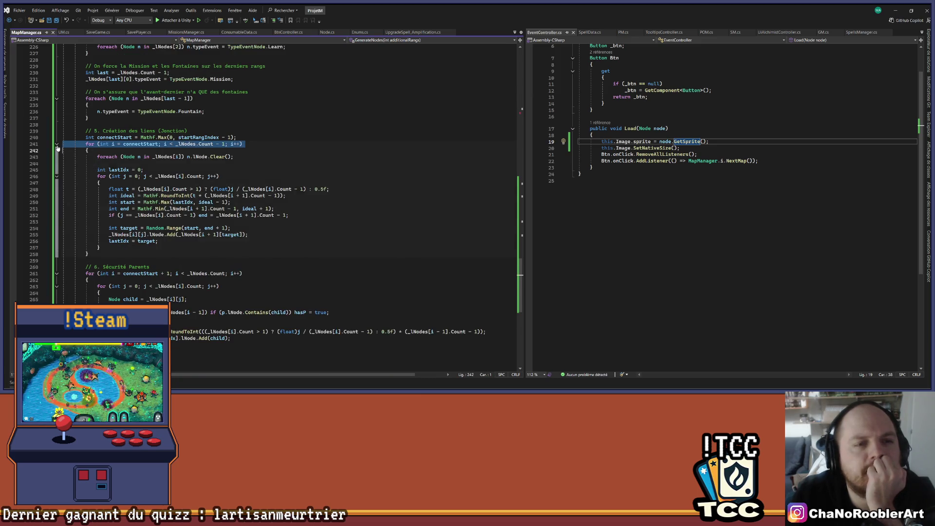
click(57, 145)
click(57, 166)
scroll(222, 174, up, 5)
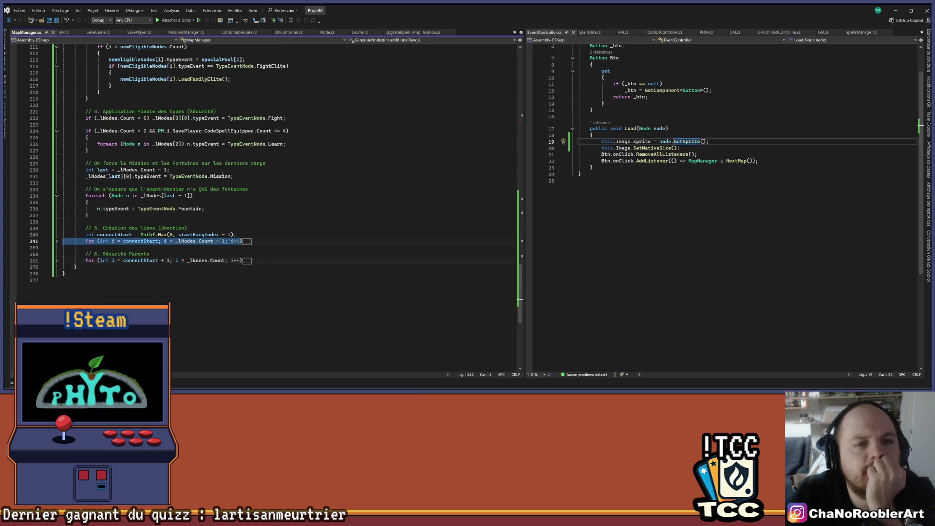
click(142, 215)
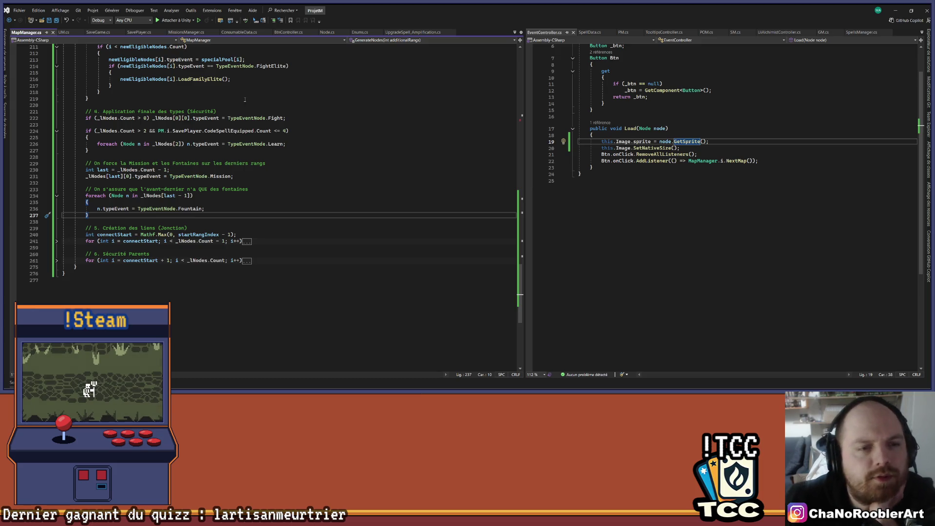
scroll(195, 210, up, 2)
click(241, 215)
scroll(240, 218, up, 4)
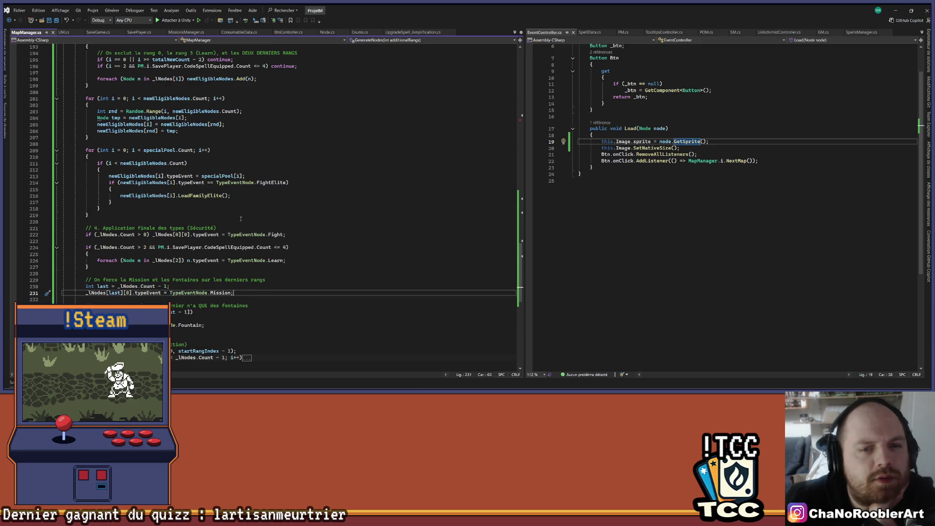
scroll(240, 219, up, 2)
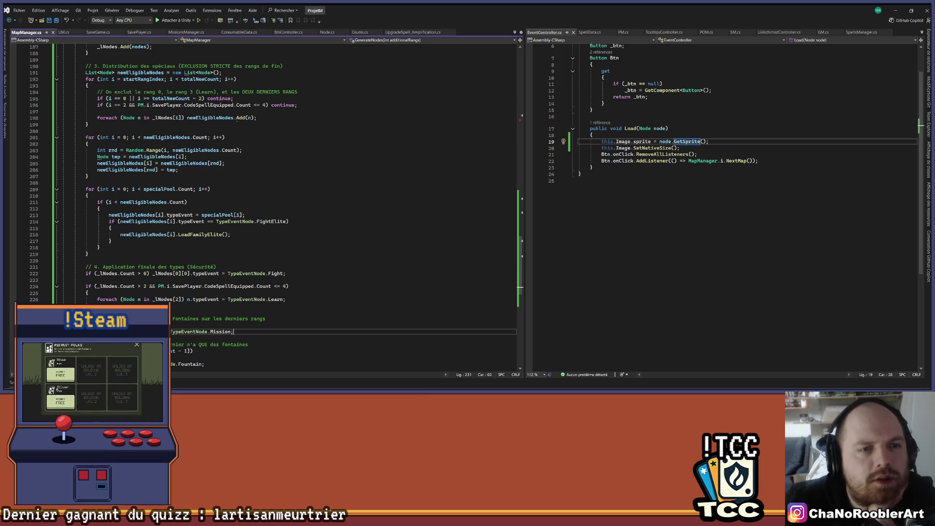
drag(175, 92, 242, 91)
click(304, 91)
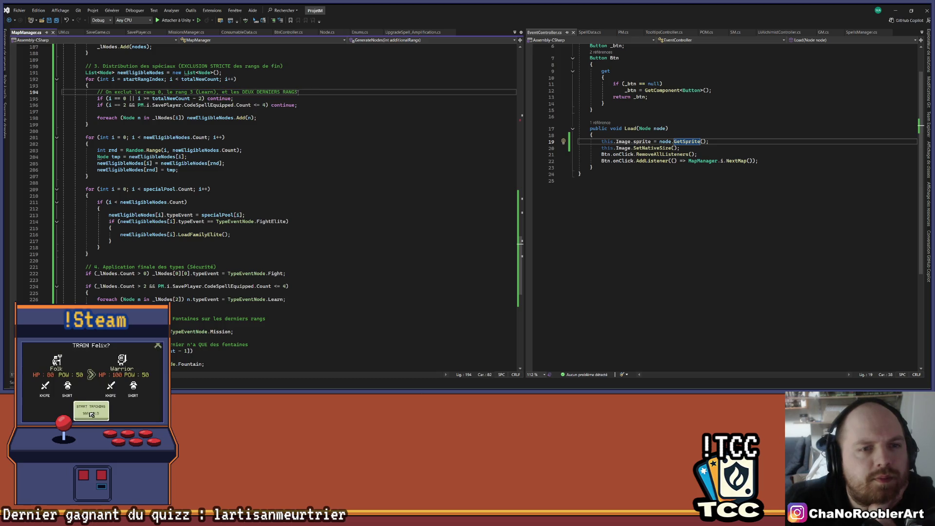
scroll(270, 104, up, 2)
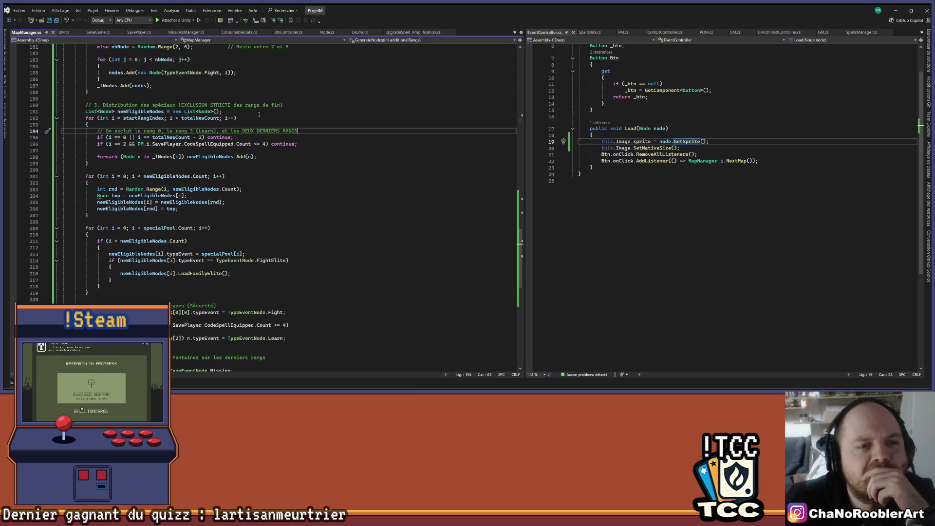
click(250, 156)
click(243, 164)
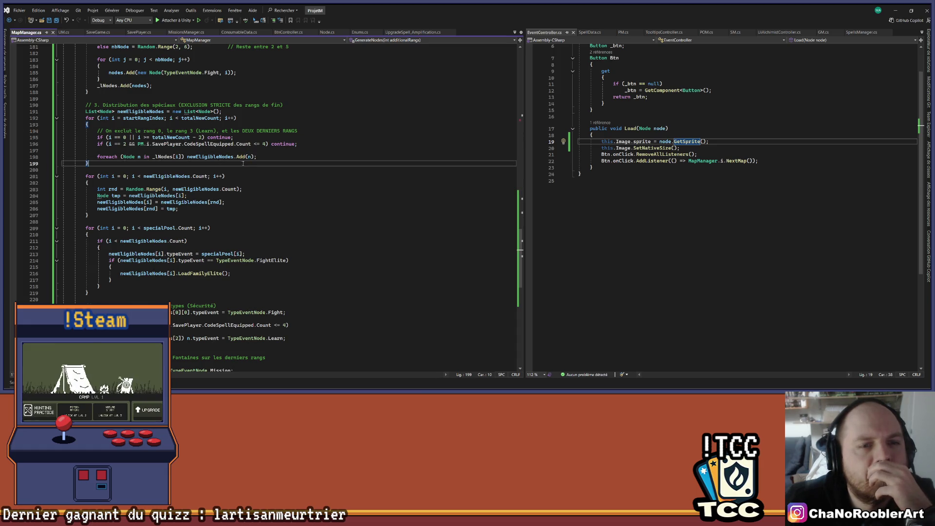
click(224, 157)
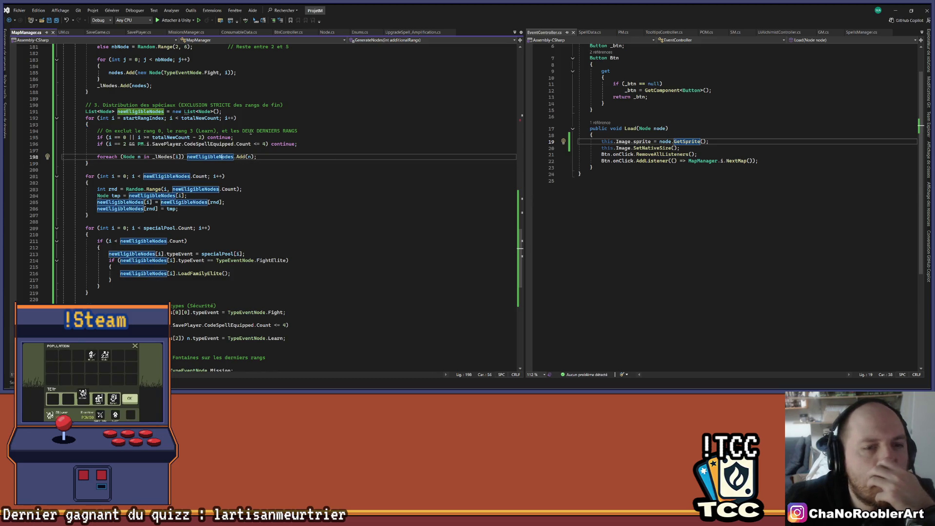
scroll(252, 131, down, 2)
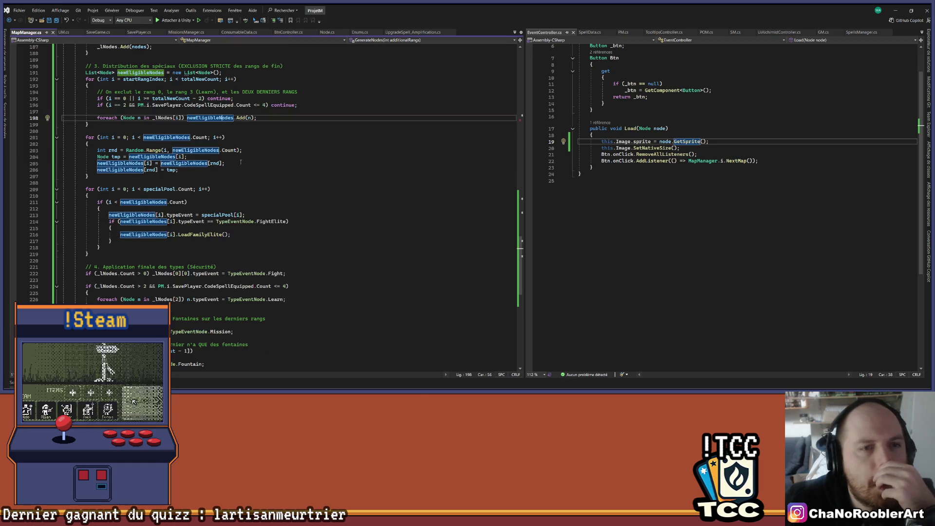
scroll(240, 163, up, 4)
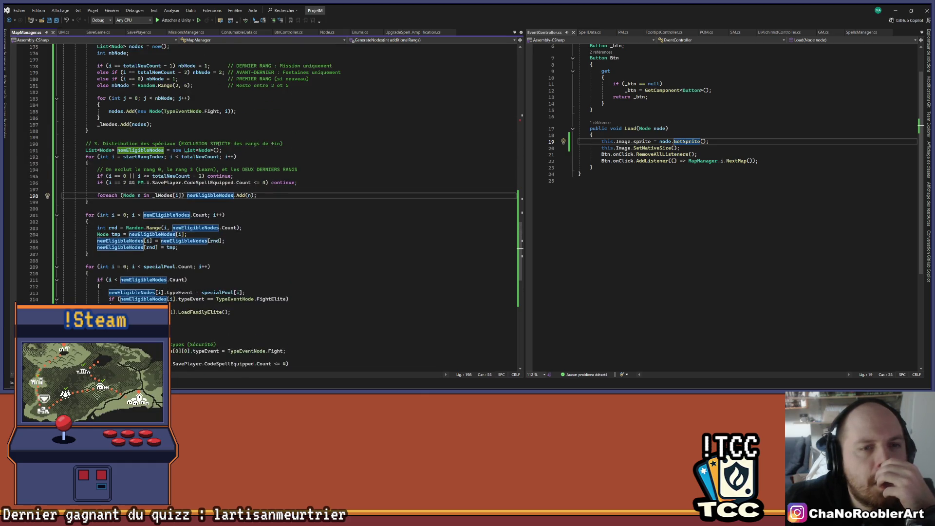
click(153, 144)
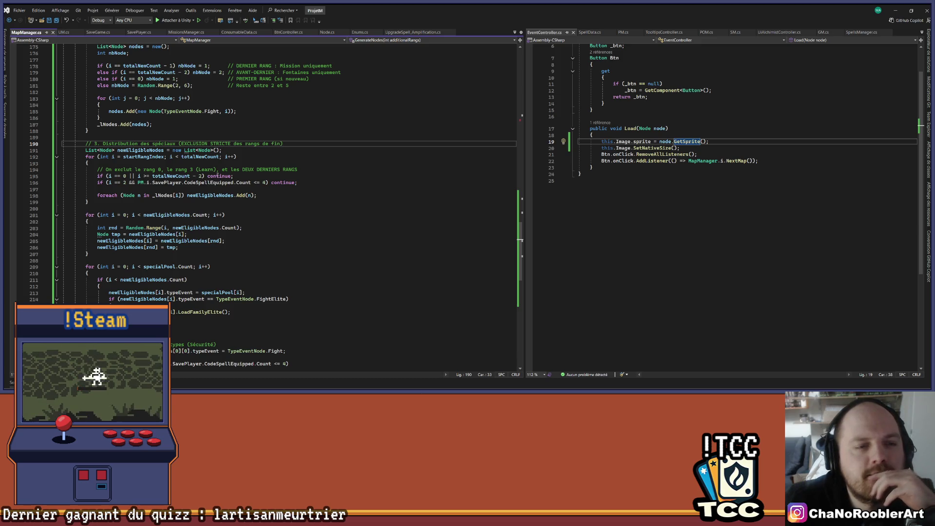
drag(108, 182, 126, 182)
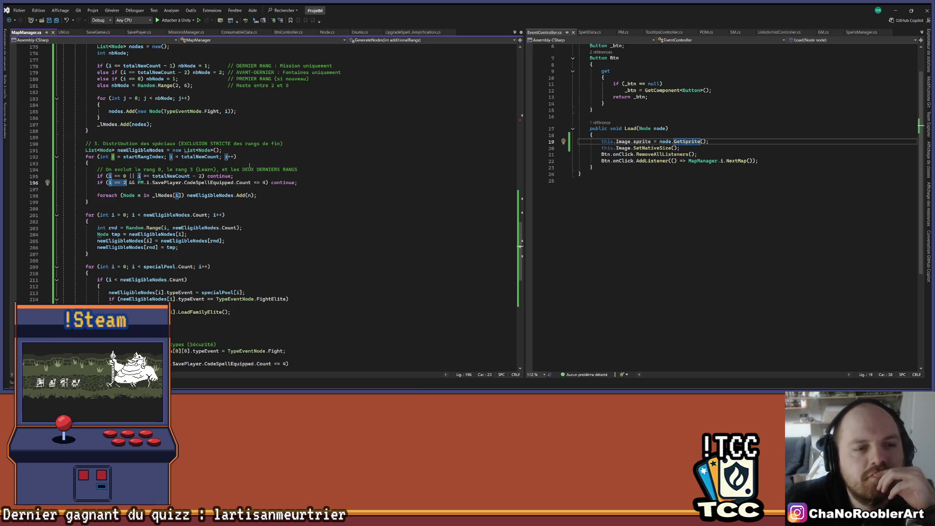
scroll(250, 166, down, 4)
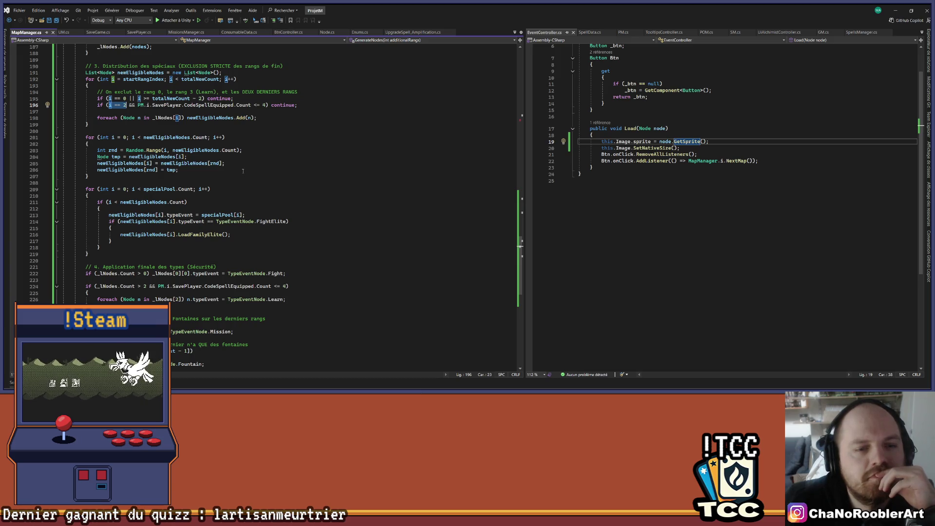
scroll(243, 171, down, 2)
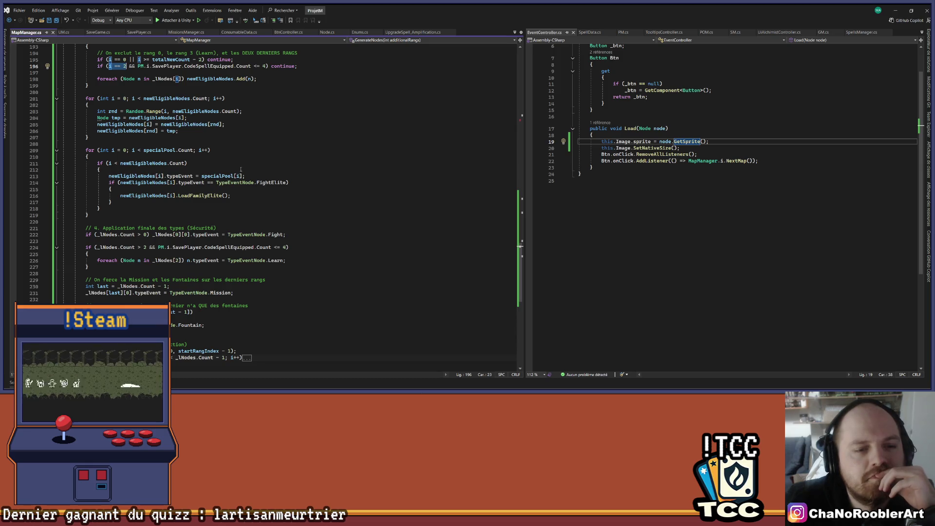
scroll(237, 171, up, 2)
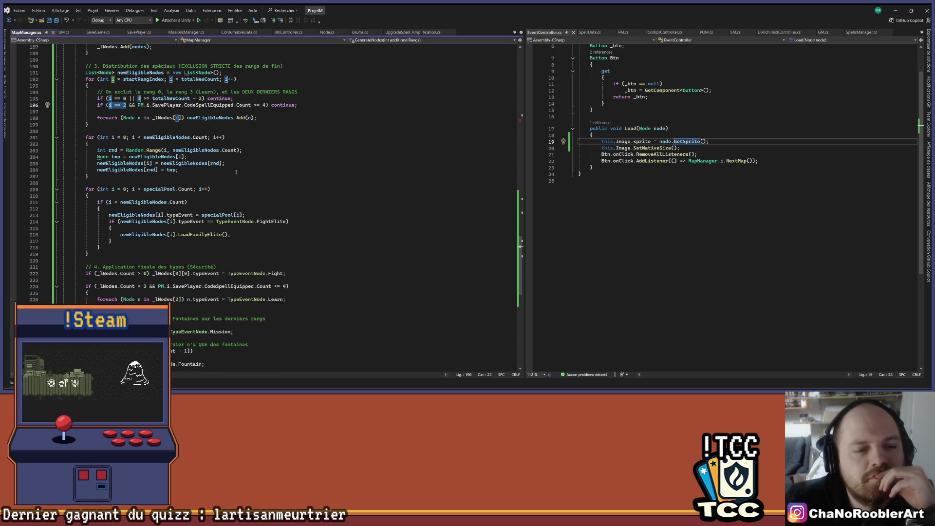
scroll(236, 172, up, 1)
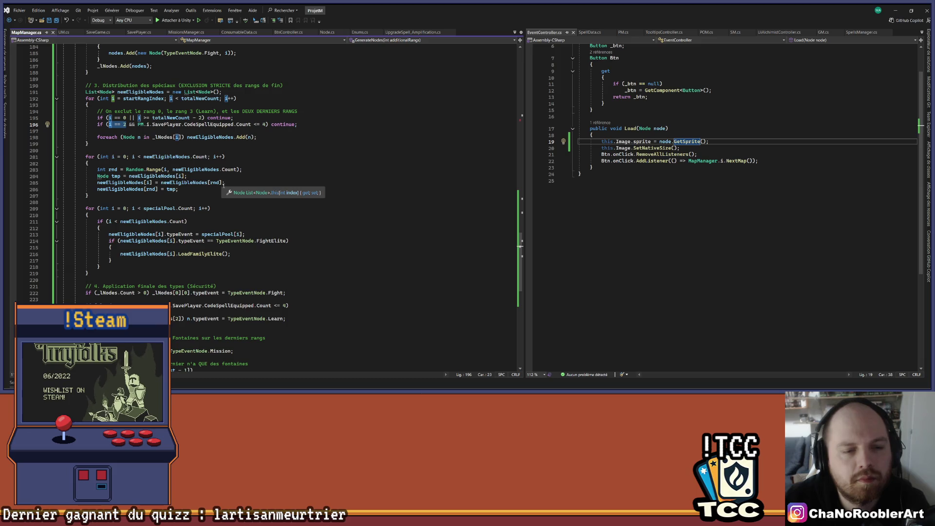
scroll(223, 185, up, 3)
scroll(115, 208, up, 3)
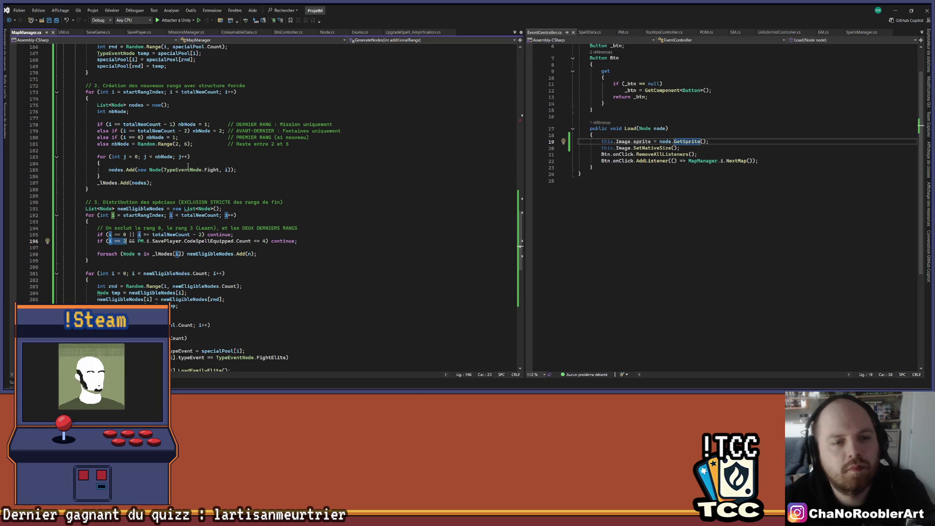
scroll(157, 153, up, 4)
scroll(157, 153, up, 5)
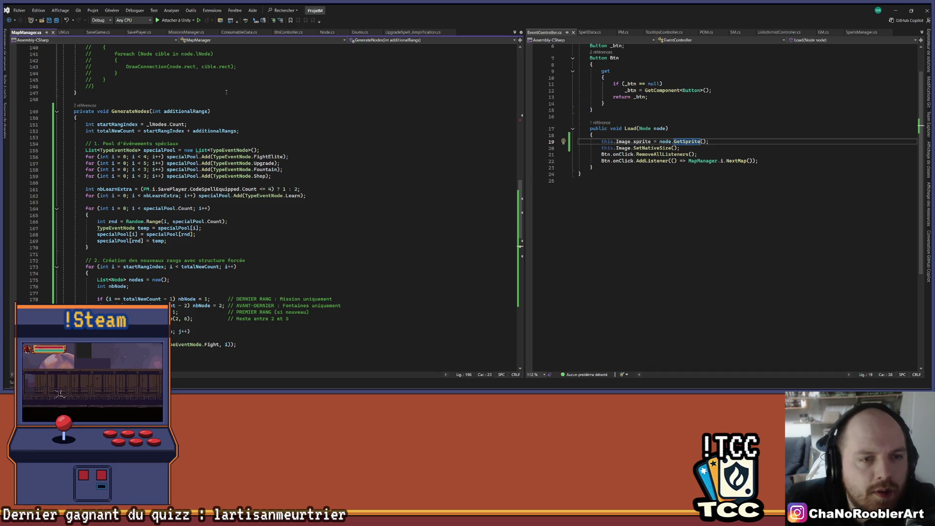
- On line 196, change the Learn-rank check from 'i == 2' to 'i == startRangIndex + 2'
double_click(117, 124)
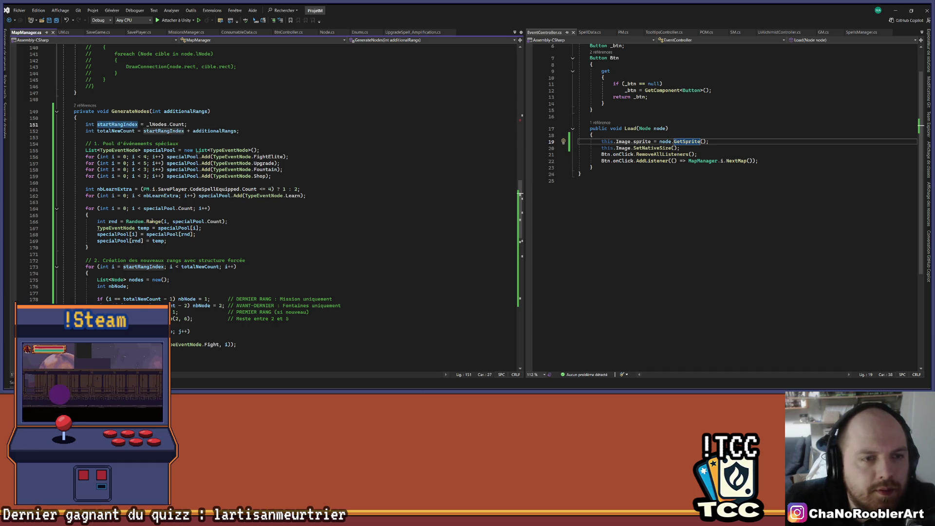
scroll(152, 221, down, 18)
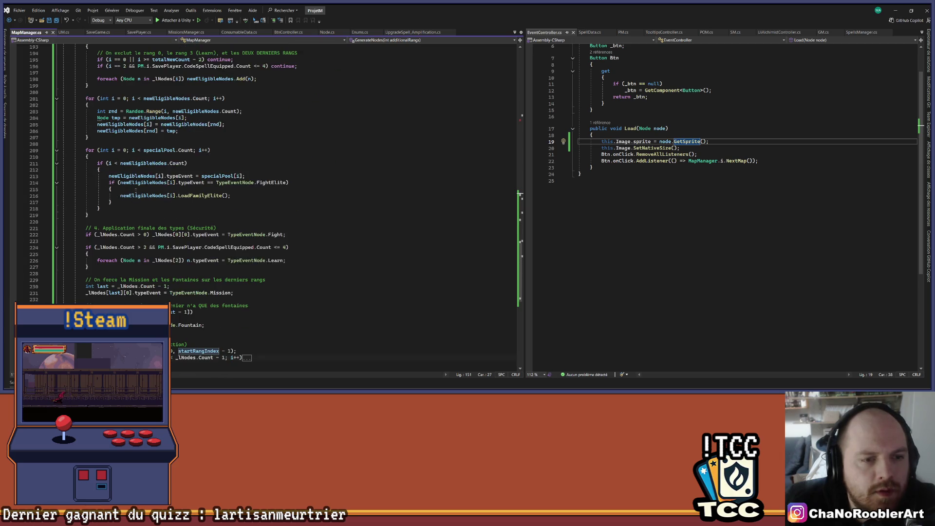
scroll(136, 191, down, 2)
scroll(146, 175, up, 6)
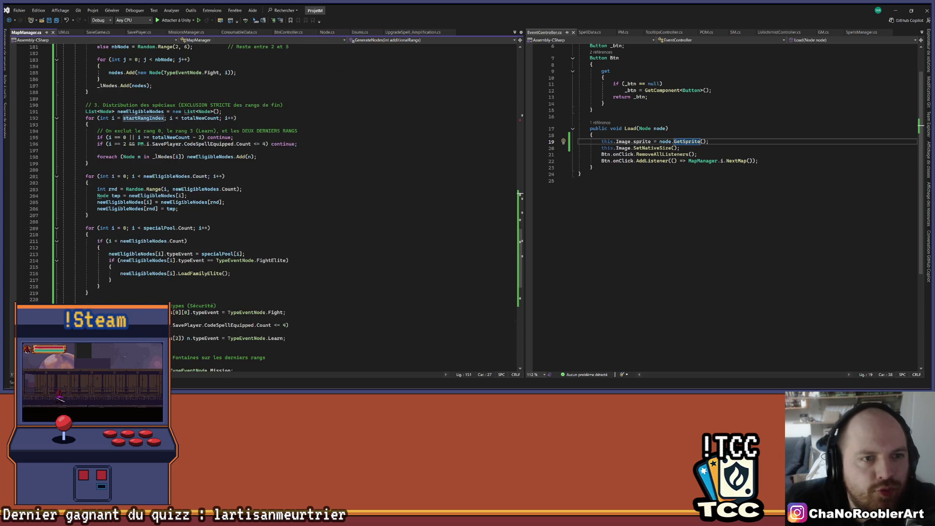
double_click(124, 143)
text(startRangIndex )
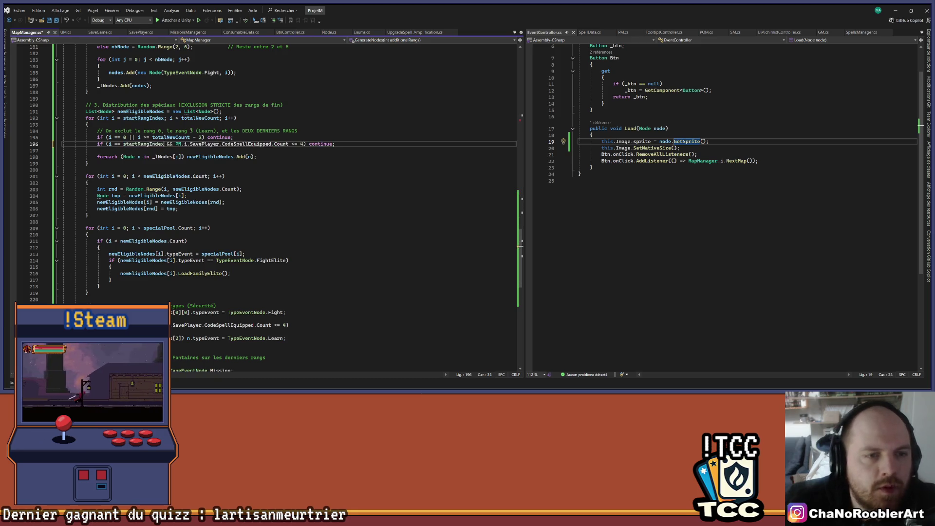
text(+)
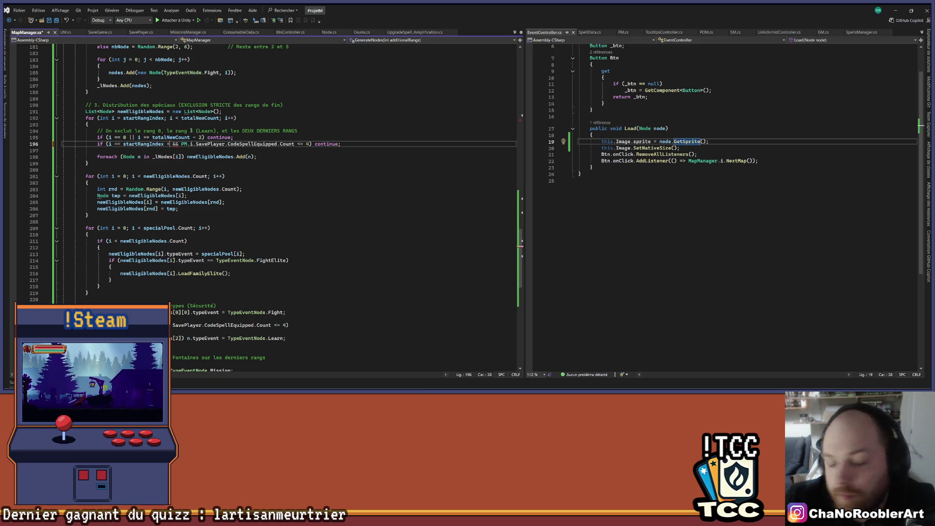
text( 2)
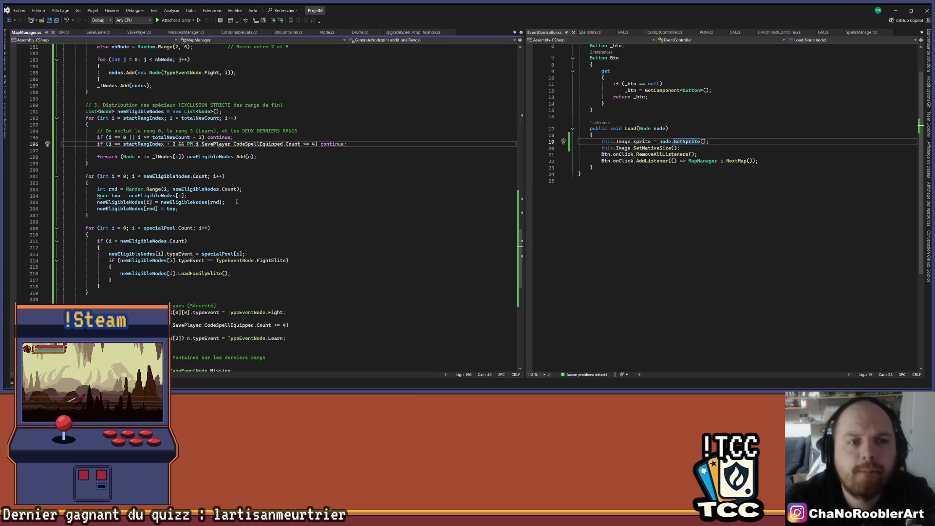
click(279, 184)
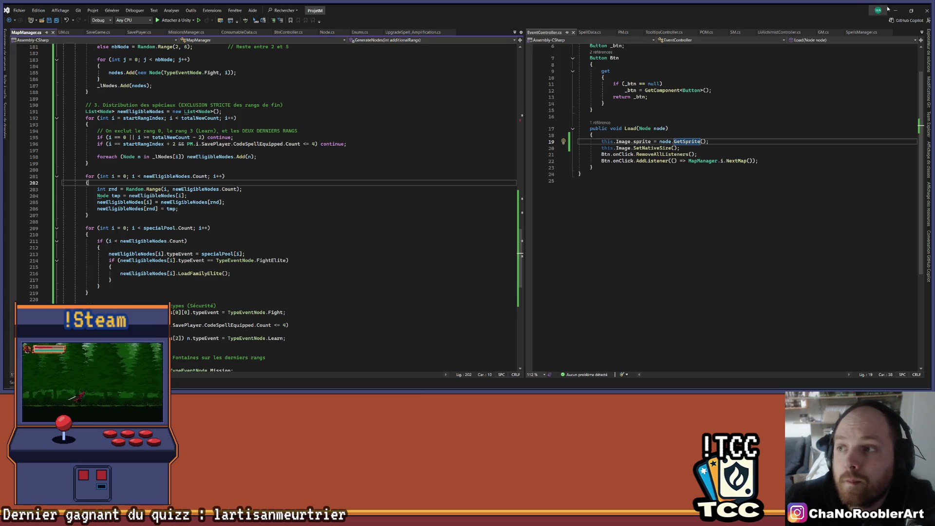
key(alt+Tab)
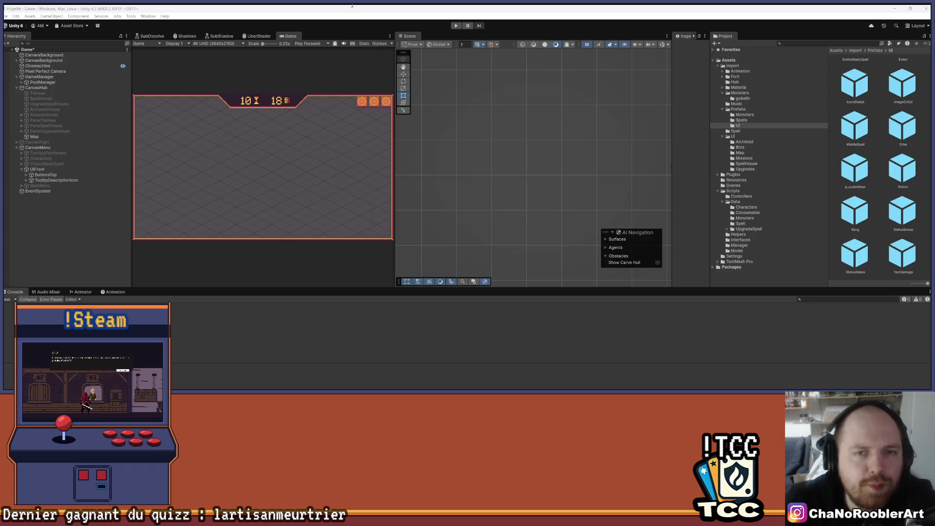
- Start Play mode with Ctrl+P and continue the saved run to reach the regenerated map
key(ctrl+p)
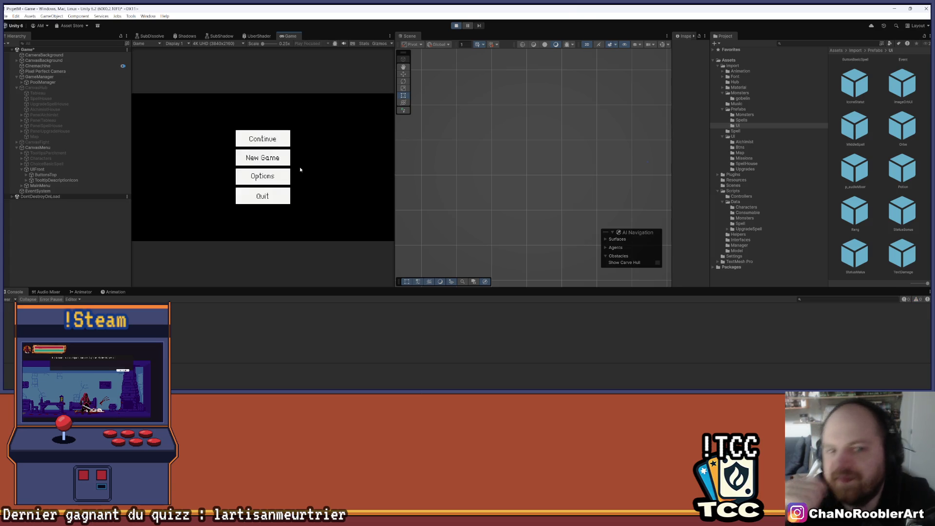
click(243, 139)
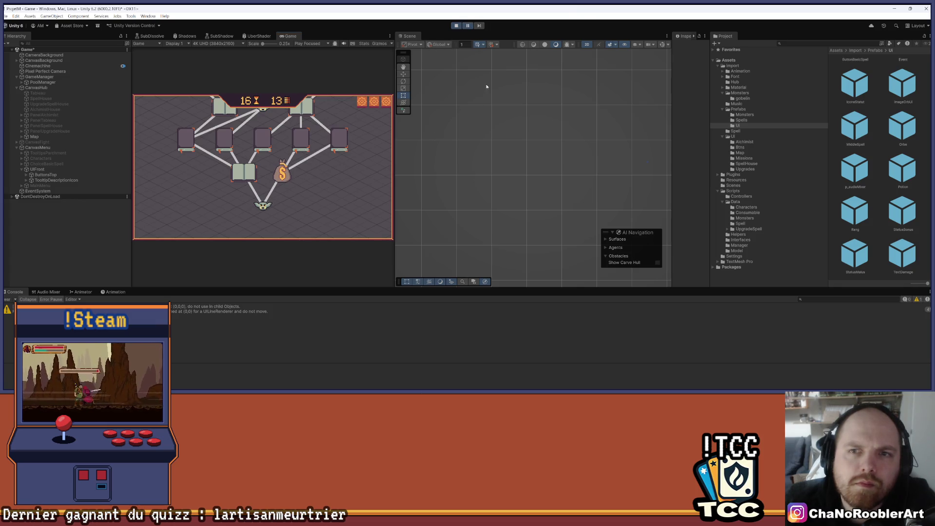
- Zoom and pan the Scene view until the full node tower and its shop node are centred, then return to the Rect tool
scroll(467, 177, up, 3)
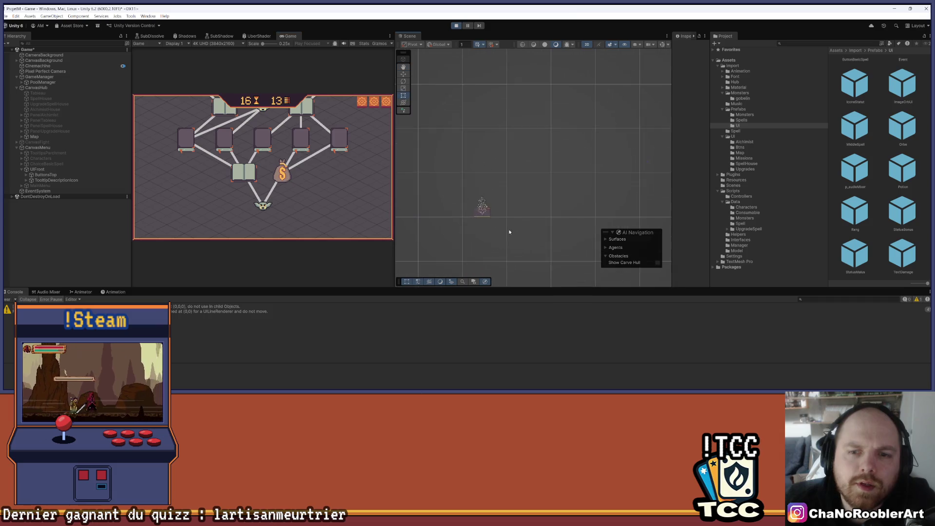
scroll(509, 231, up, 5)
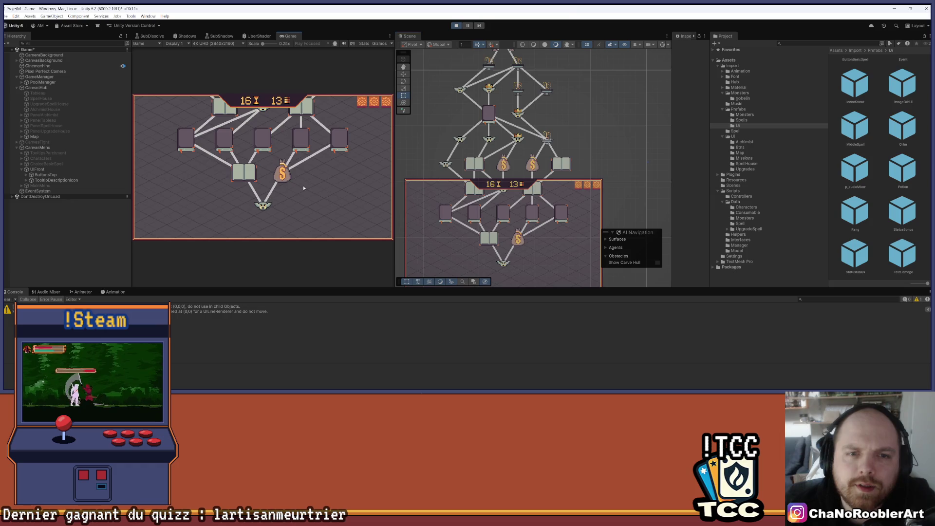
drag(568, 133, 565, 206)
scroll(565, 206, down, 5)
drag(565, 164, 552, 197)
scroll(552, 198, down, 2)
key(t)
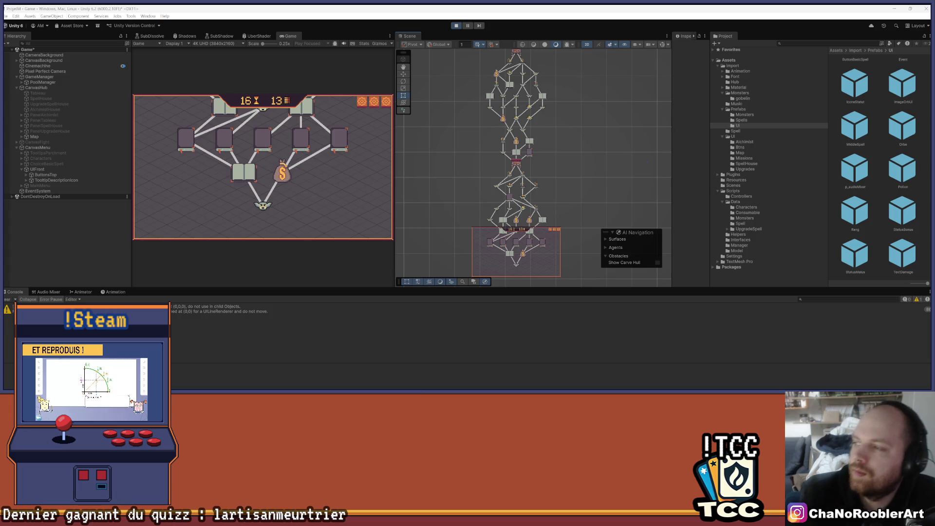
- Stop the game, then fold and select the GenerateNodes method in MapManager.cs
click(460, 25)
key(alt+Tab)
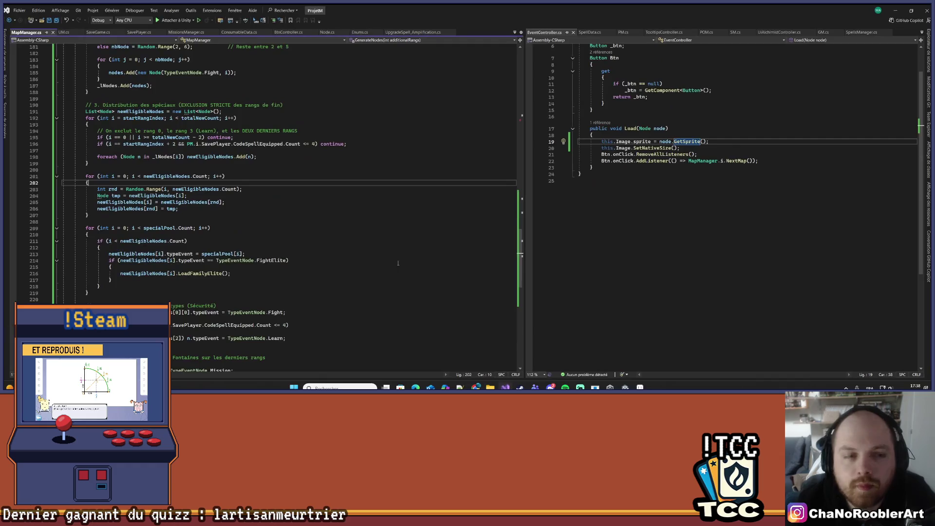
scroll(398, 263, up, 15)
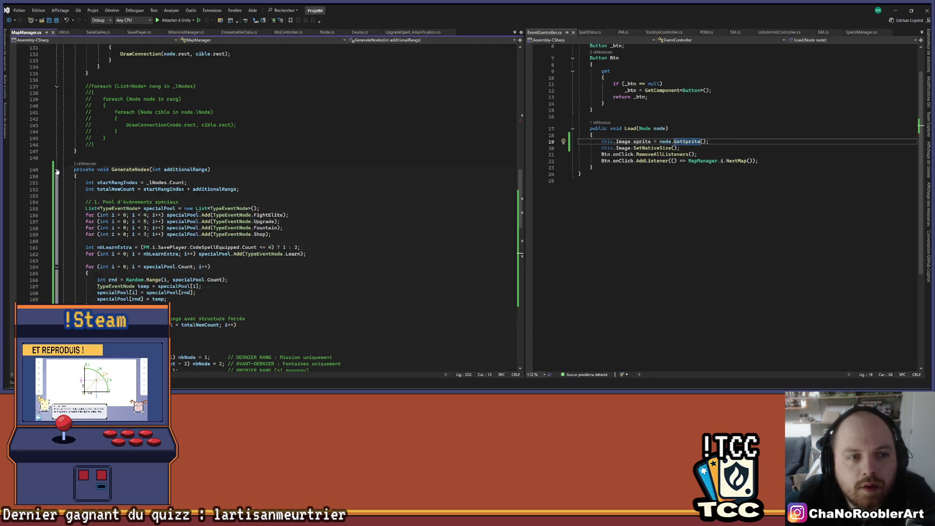
click(56, 169)
key(Down)
key(Down)
key(shift+Up)
key(shift+Up)
- Paste the new GenerateNodes version over it, fold it, and return to Unity
key(ctrl+v)
scroll(87, 176, up, 20)
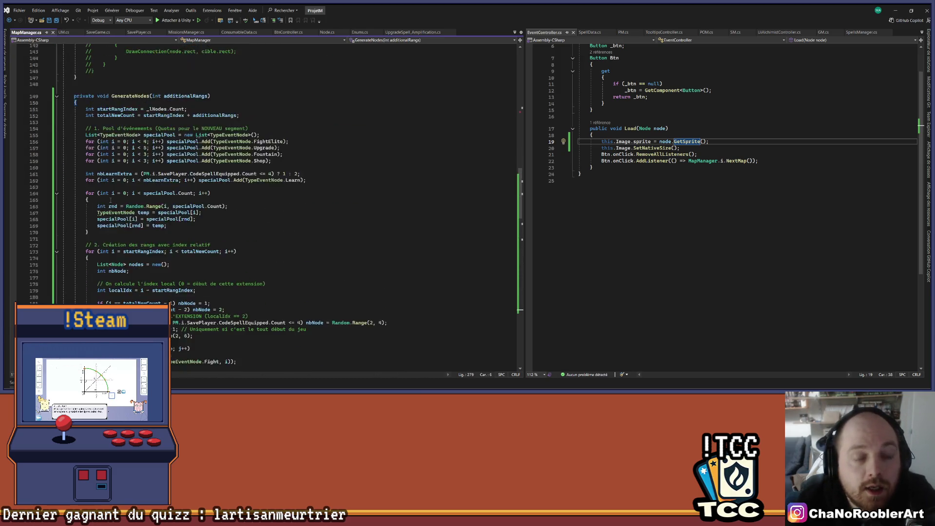
click(56, 96)
click(104, 121)
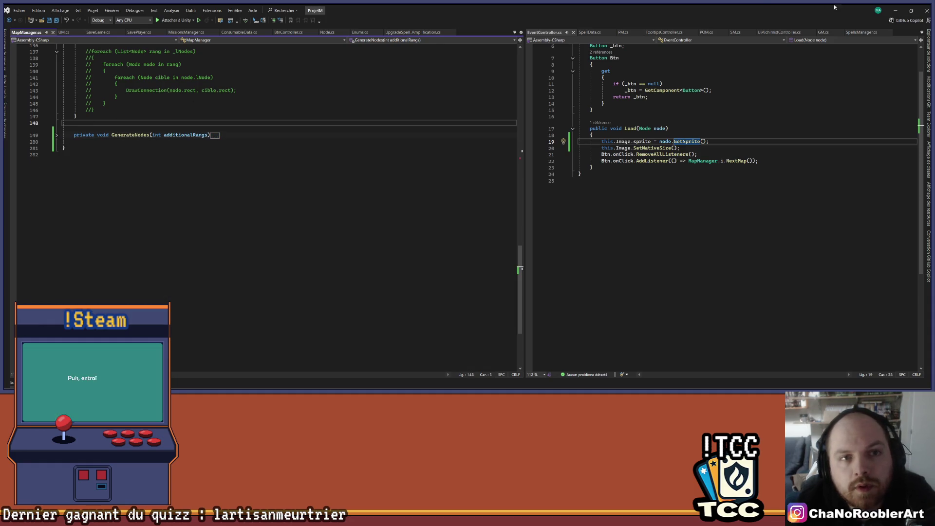
click(895, 11)
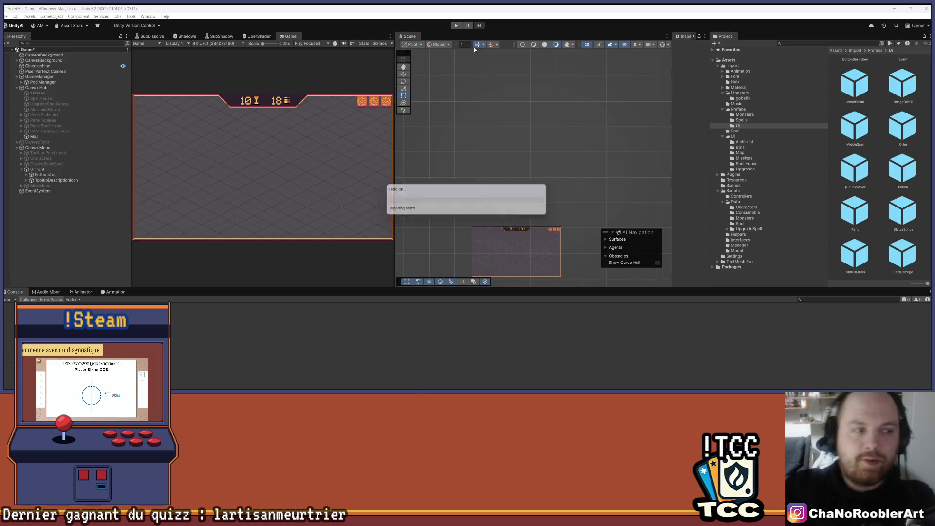
- Enter Play mode and continue into a freshly generated map with shop, chest and battle nodes
click(459, 26)
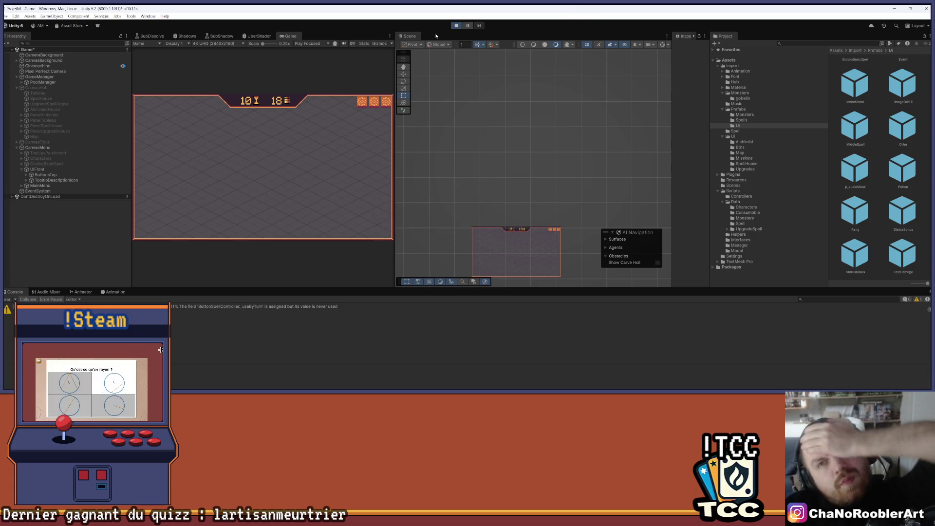
click(262, 138)
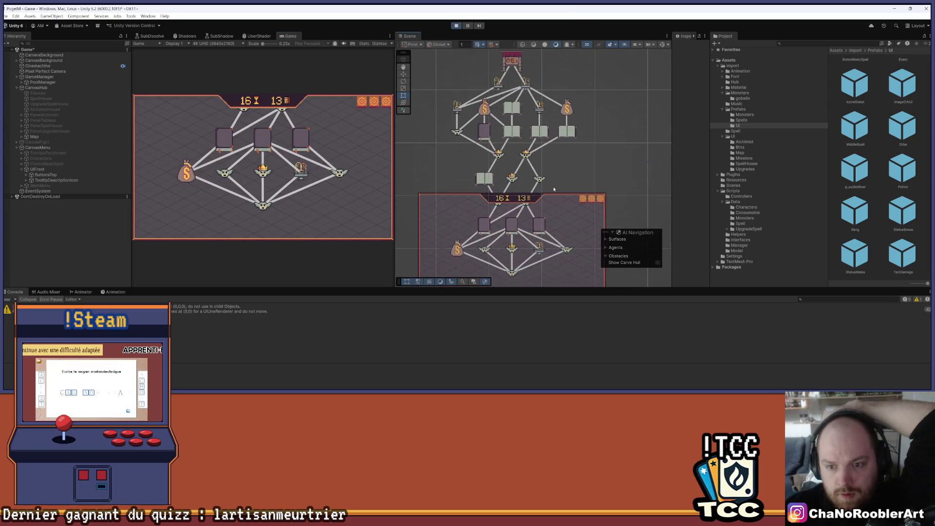
scroll(610, 123, down, 5)
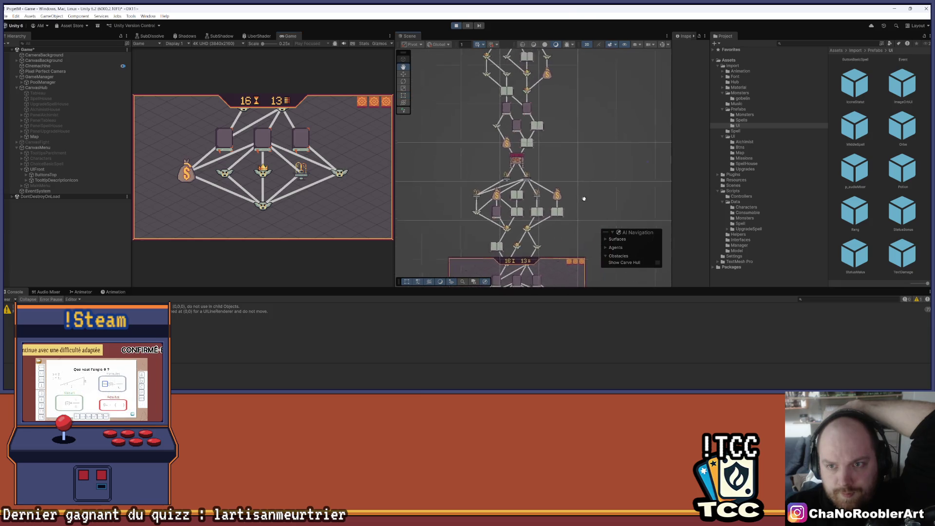
scroll(528, 164, up, 10)
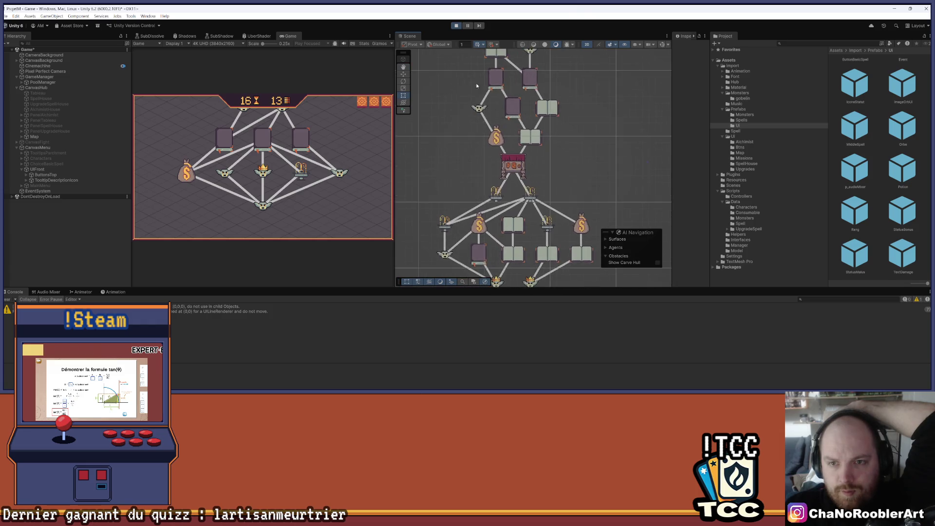
scroll(528, 164, down, 3)
scroll(533, 134, up, 3)
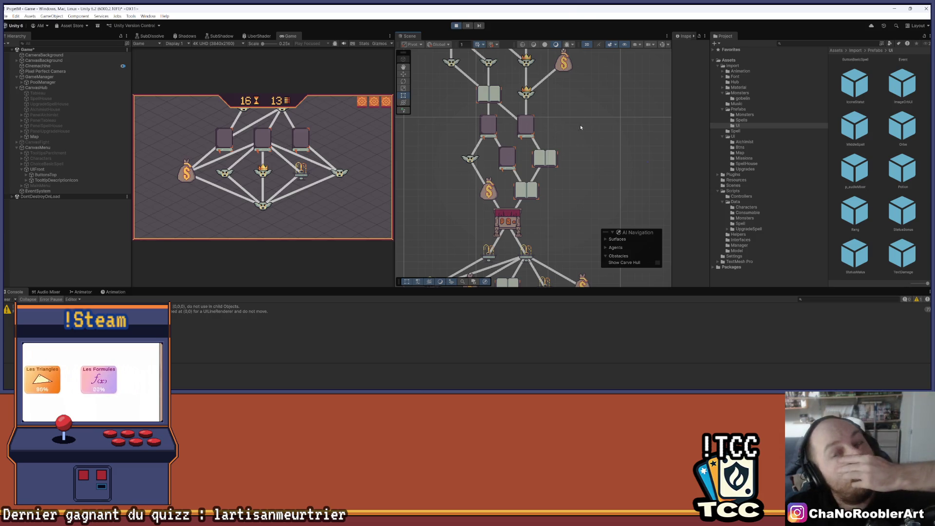
scroll(540, 119, down, 5)
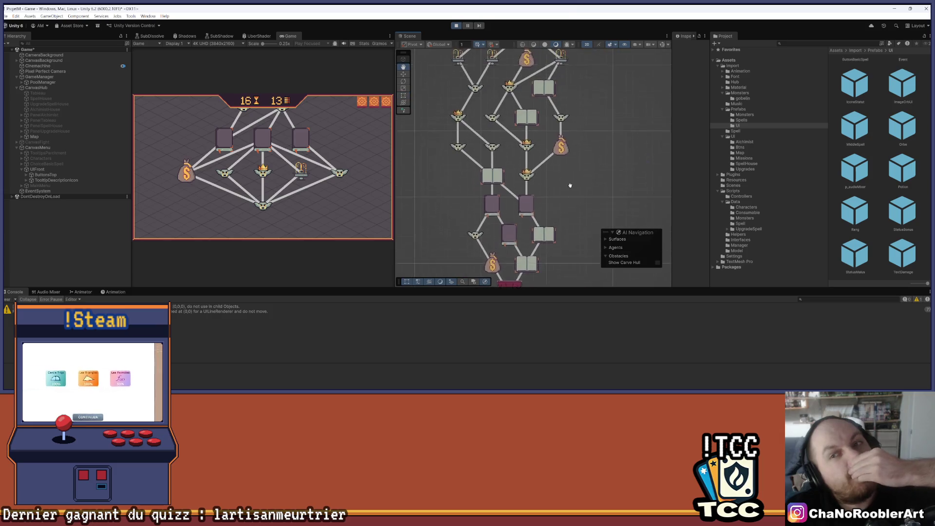
scroll(557, 203, up, 1)
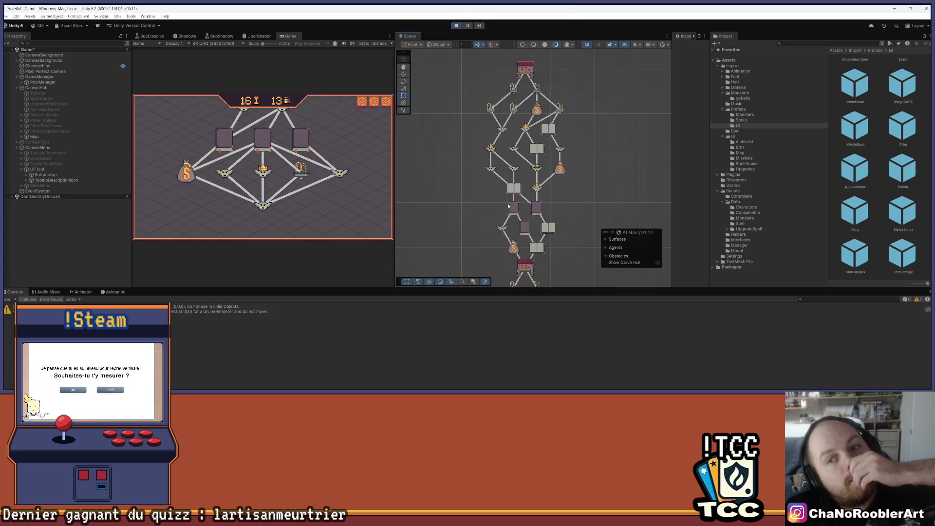
scroll(503, 221, down, 1)
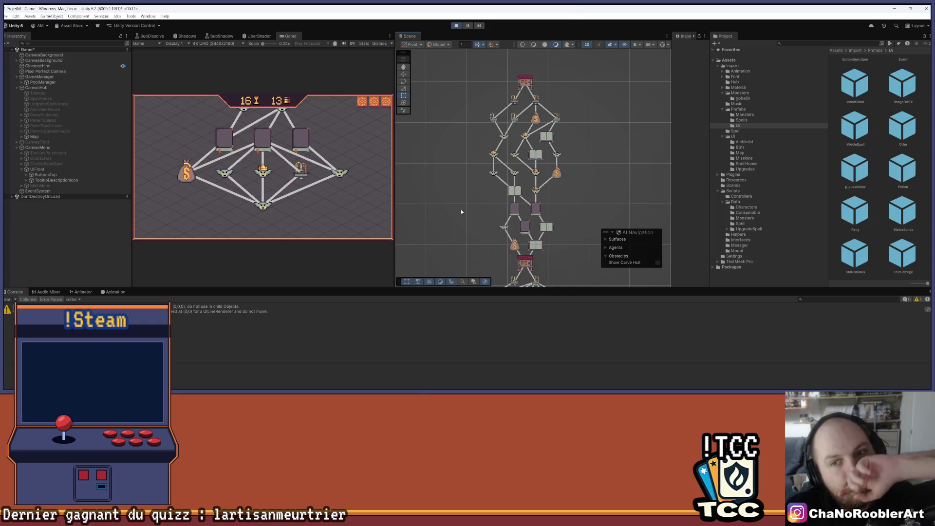
scroll(561, 192, up, 2)
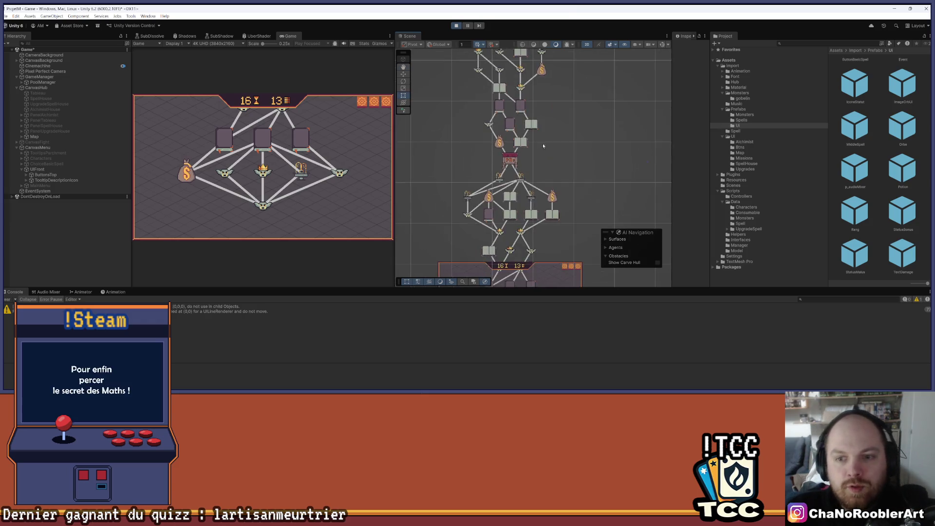
scroll(561, 191, up, 3)
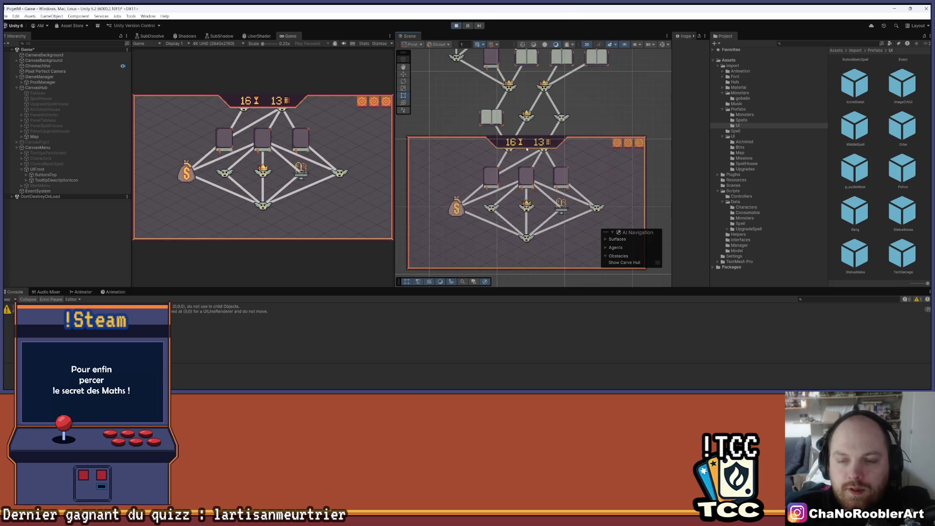
scroll(527, 217, down, 1)
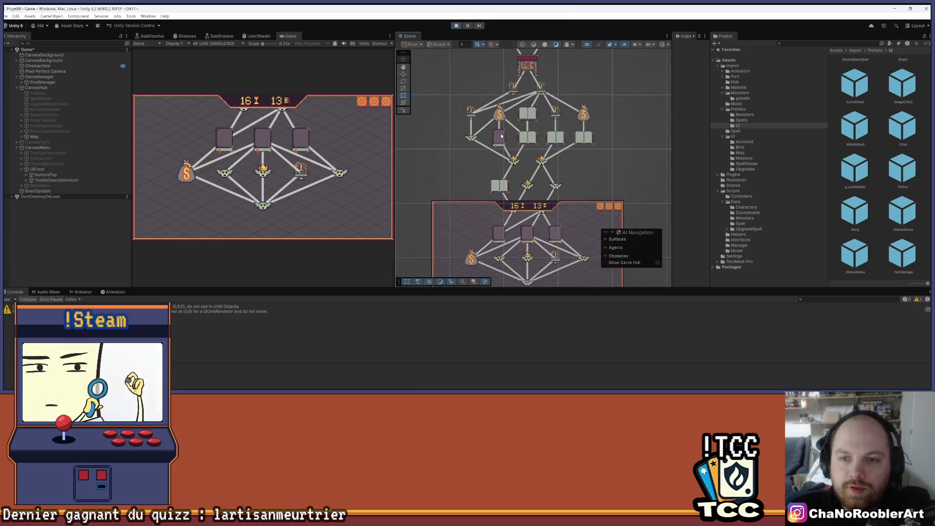
drag(541, 97, 543, 185)
drag(546, 74, 547, 127)
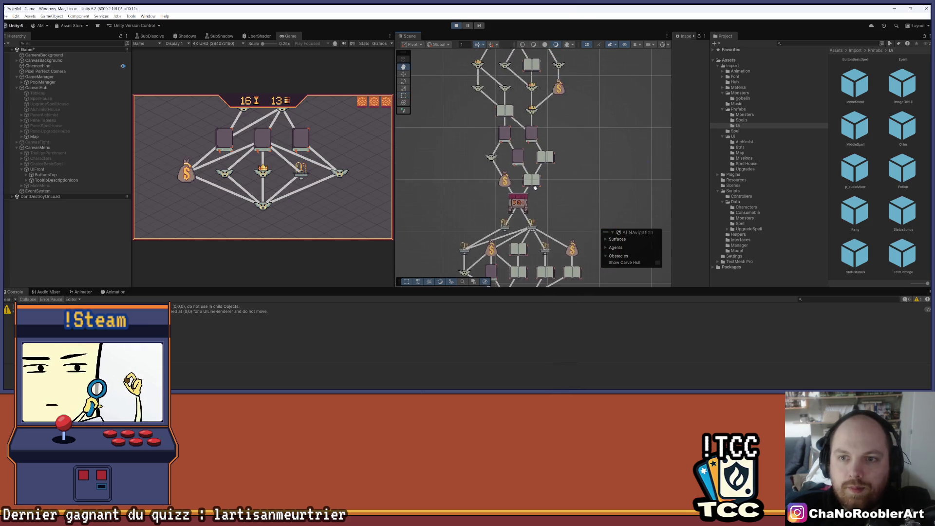
scroll(546, 127, down, 2)
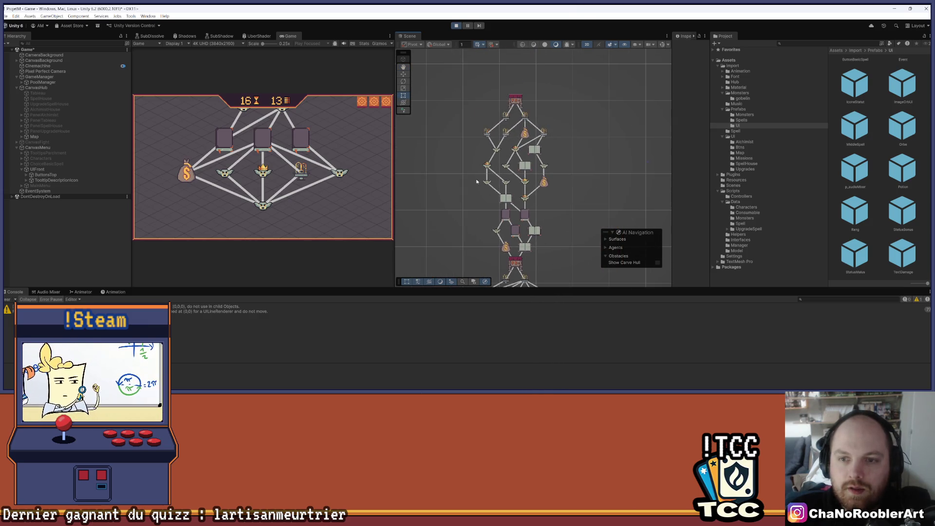
drag(484, 181, 521, 73)
scroll(524, 185, up, 2)
scroll(523, 184, up, 1)
drag(508, 176, 497, 244)
scroll(497, 245, down, 1)
drag(517, 48, 521, 117)
scroll(517, 95, up, 2)
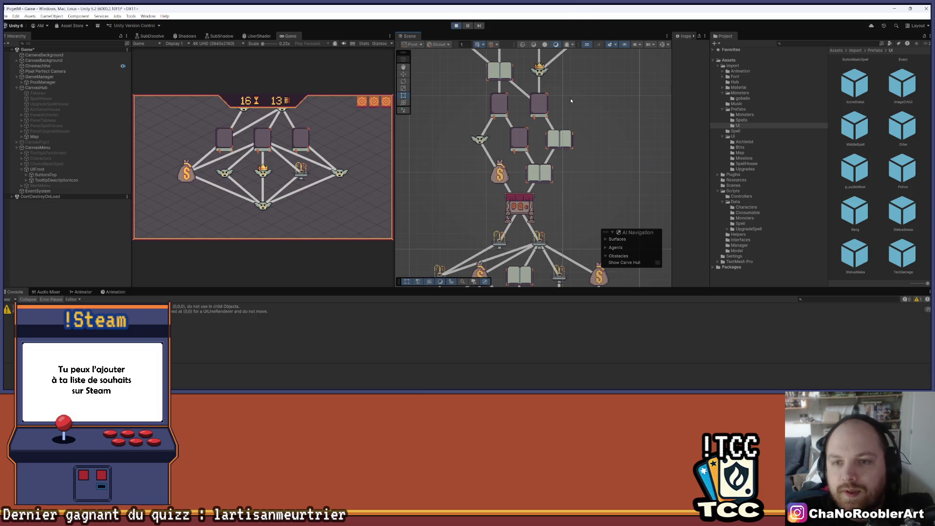
- Pan and zoom the Scene view across the node map and the canvas frame below it
mouse_move(563, 74)
mouse_down()
mouse_move(559, 168)
mouse_move(561, 129)
mouse_up()
drag(577, 197, 560, 127)
drag(534, 219, 535, 141)
drag(556, 195, 553, 139)
scroll(611, 141, down, 1)
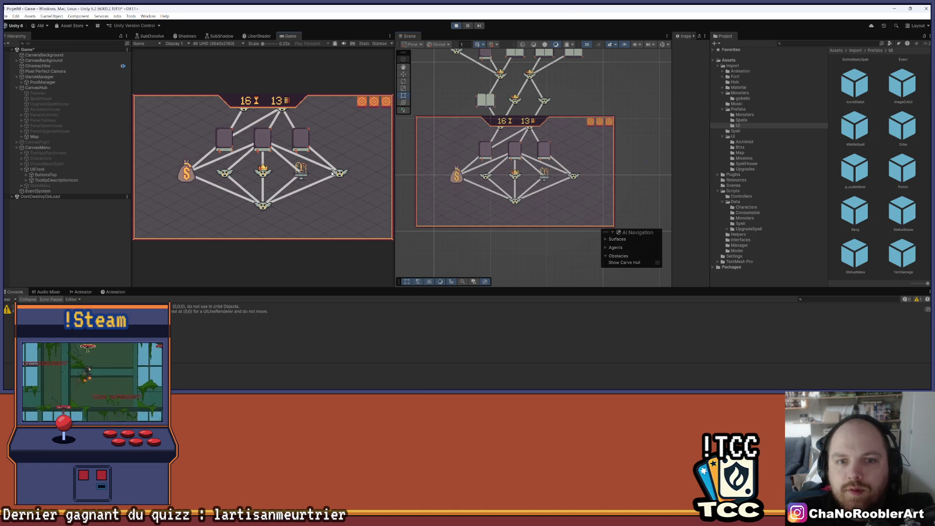
scroll(520, 119, down, 4)
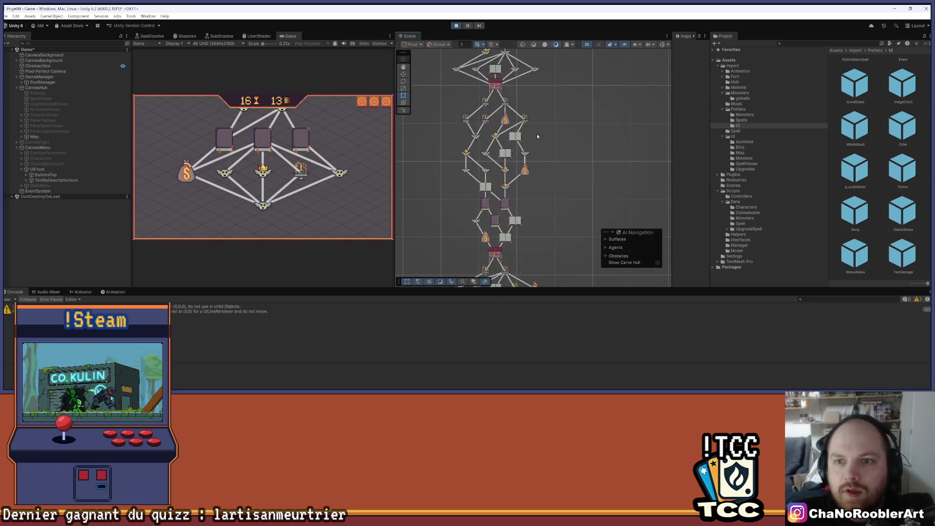
mouse_move(476, 153)
mouse_down()
mouse_move(485, 227)
mouse_move(541, 195)
mouse_move(570, 139)
mouse_up()
scroll(569, 139, down, 2)
drag(528, 178, 529, 140)
scroll(535, 120, up, 3)
scroll(540, 122, up, 2)
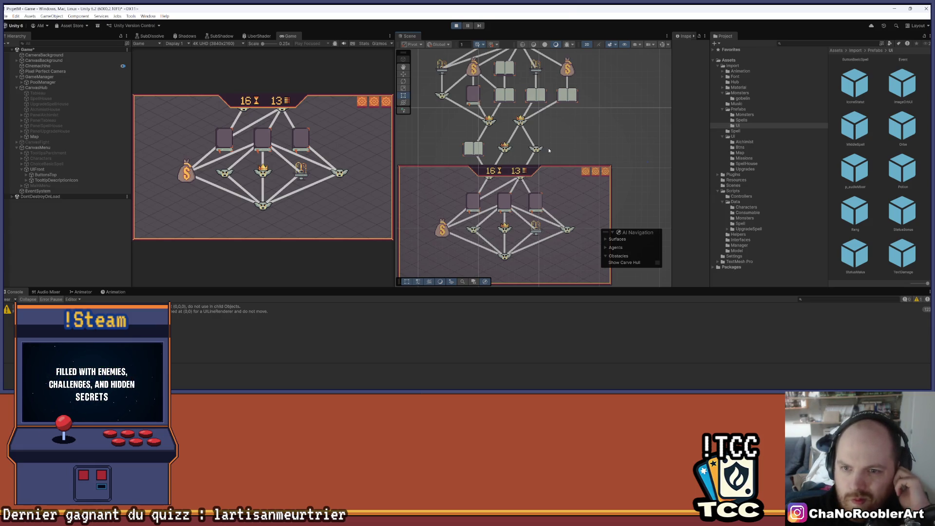
drag(548, 150, 542, 193)
drag(516, 163, 504, 214)
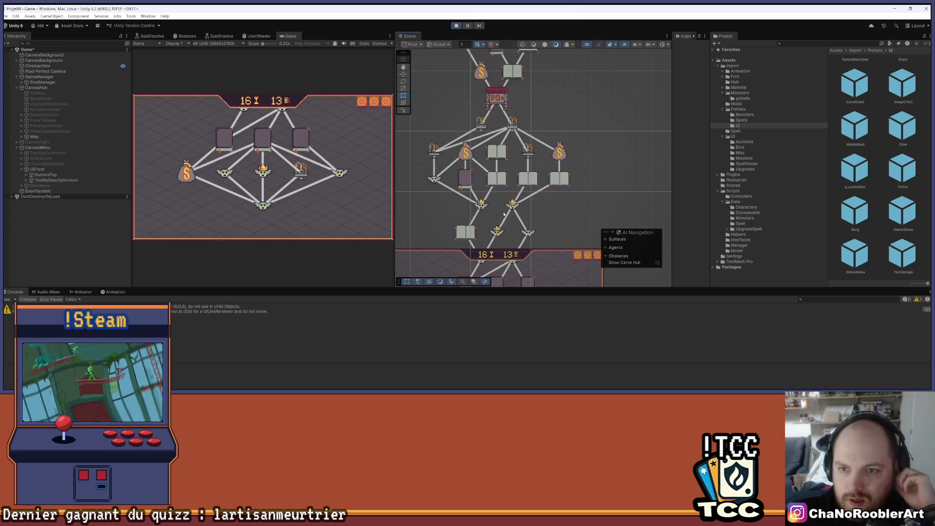
mouse_move(561, 213)
mouse_down()
mouse_move(549, 125)
mouse_move(553, 179)
mouse_up()
scroll(560, 164, down, 1)
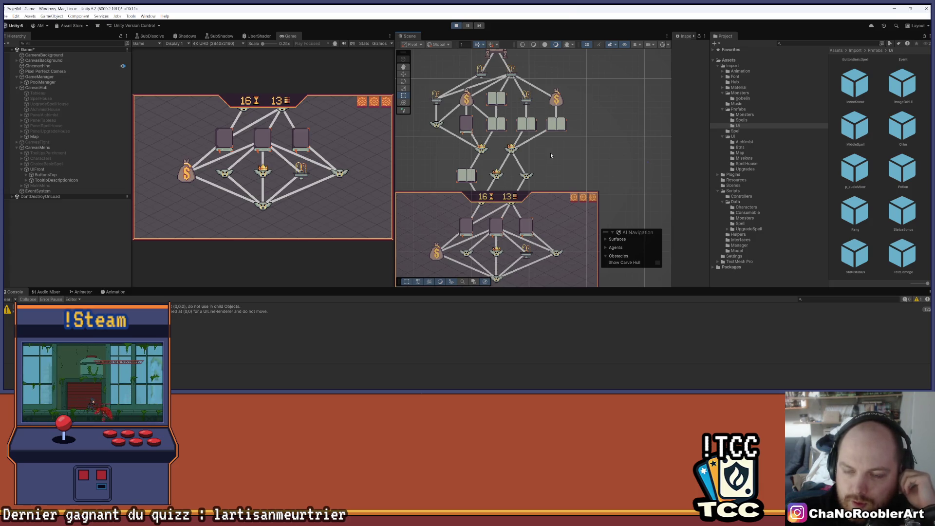
drag(550, 153, 562, 175)
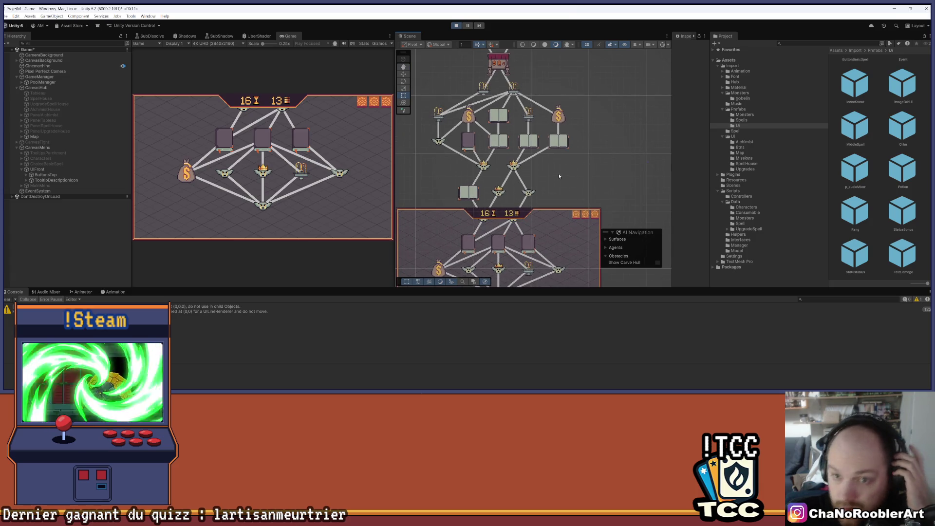
scroll(551, 163, down, 2)
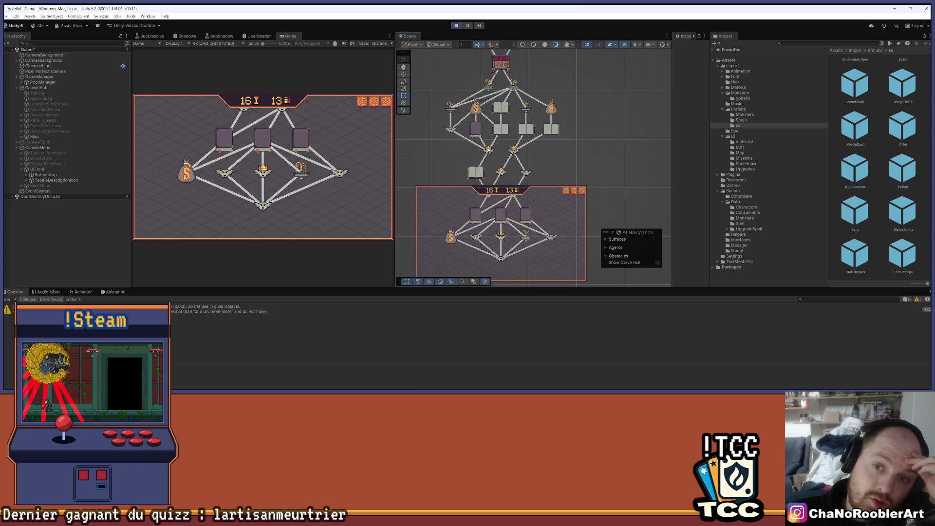
- Zoom in and out on the map's lowest section, then select ButtonsTop in the Hierarchy
scroll(555, 83, up, 1)
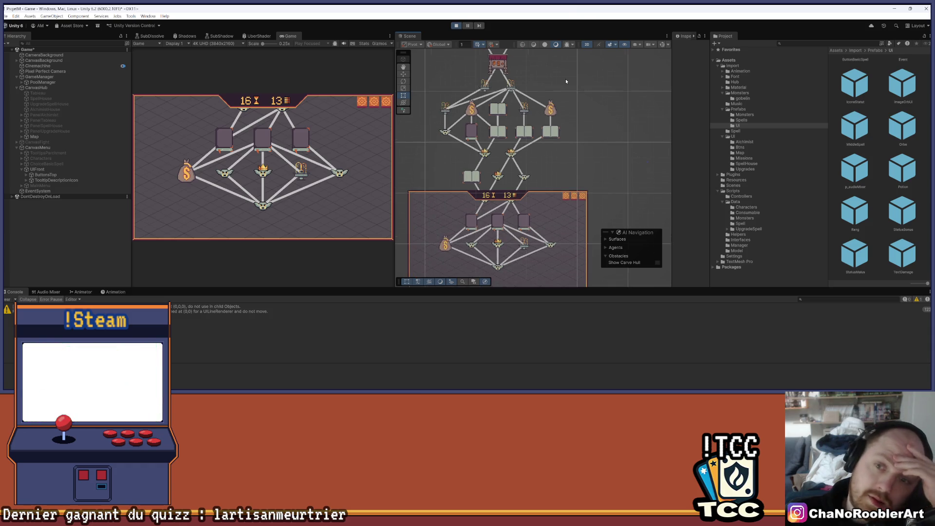
scroll(565, 81, down, 1)
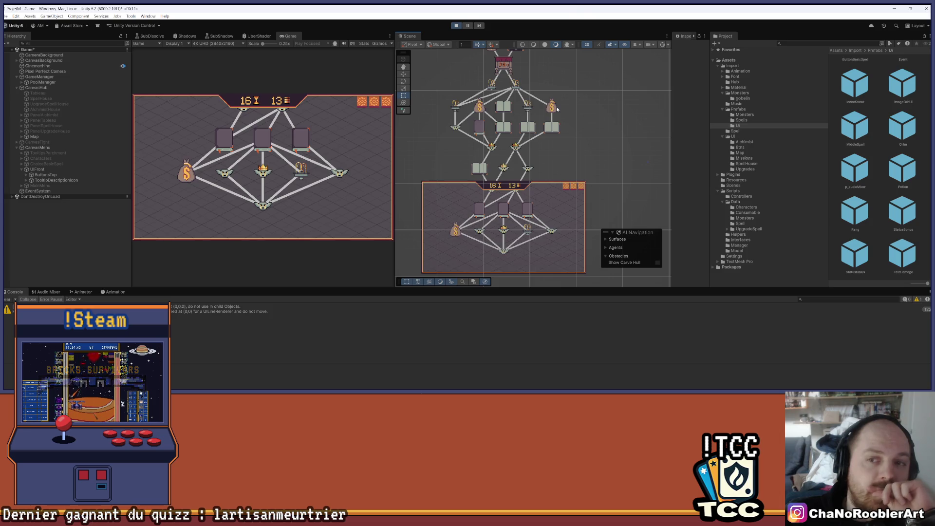
scroll(557, 109, up, 3)
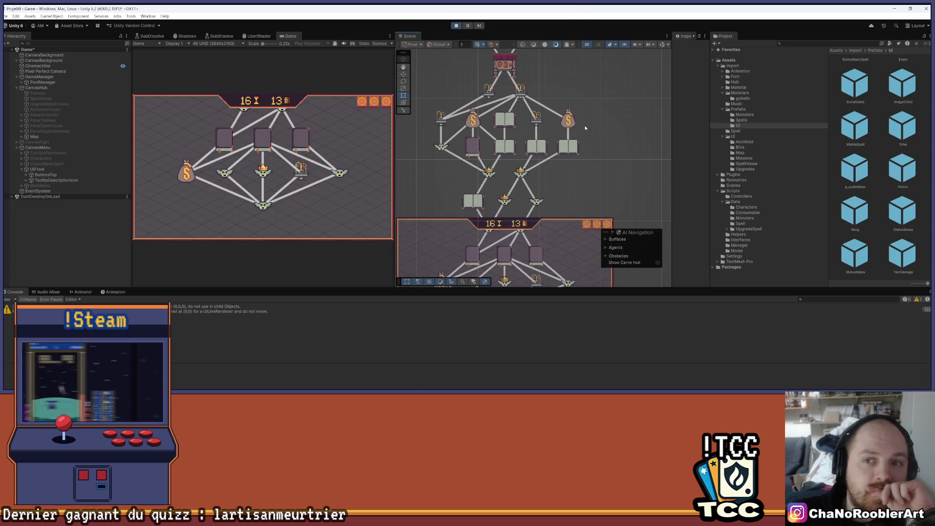
scroll(516, 185, down, 2)
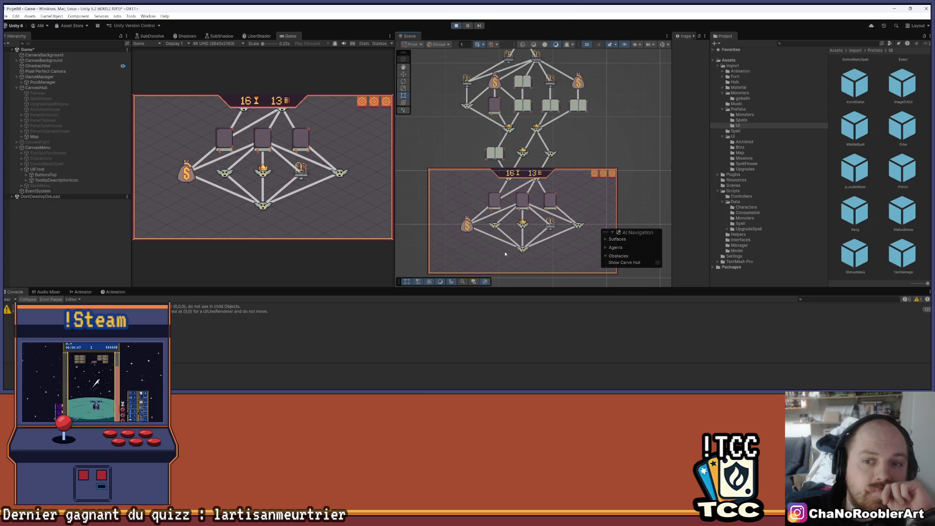
scroll(507, 251, up, 4)
scroll(518, 226, down, 2)
click(48, 174)
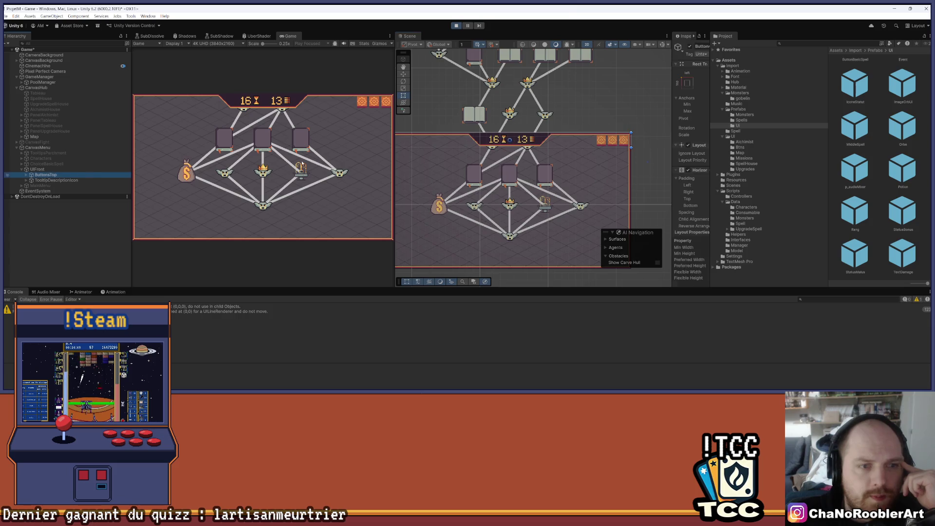
drag(564, 157, 549, 167)
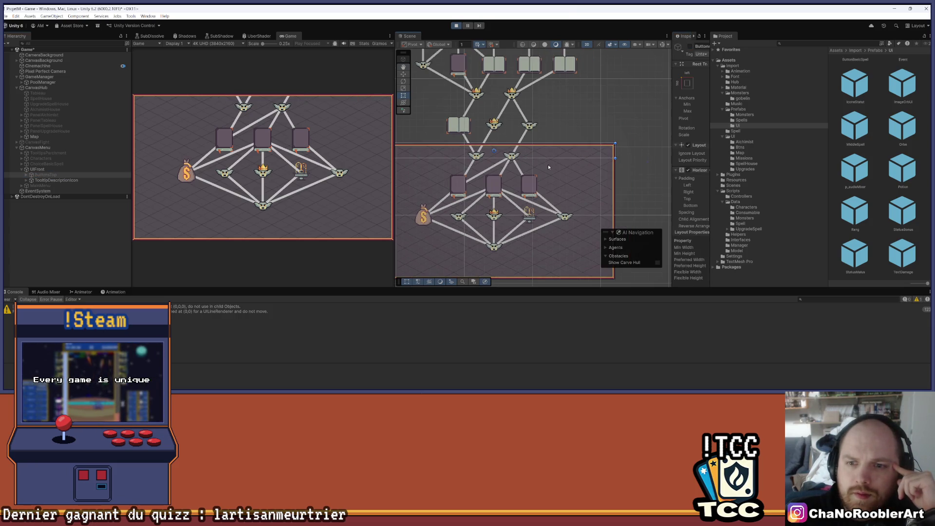
scroll(520, 171, down, 2)
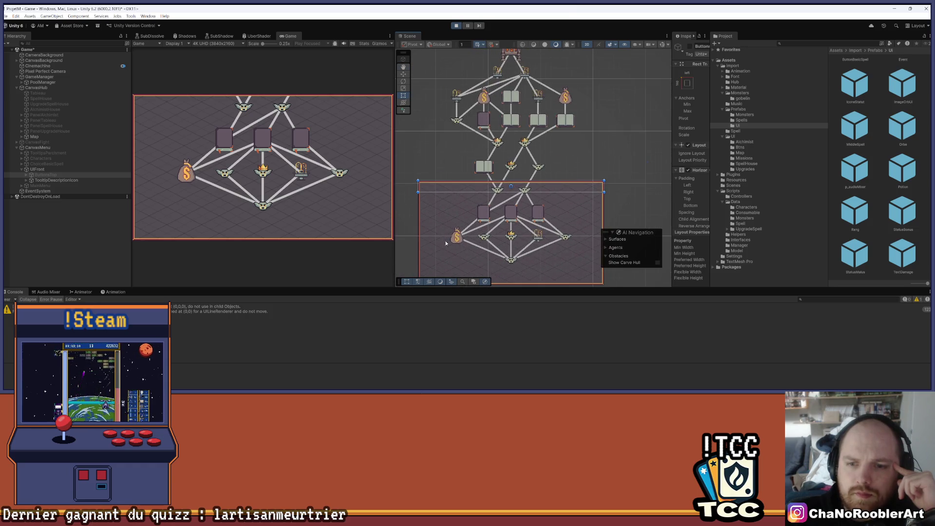
scroll(515, 237, up, 1)
scroll(515, 237, up, 1)
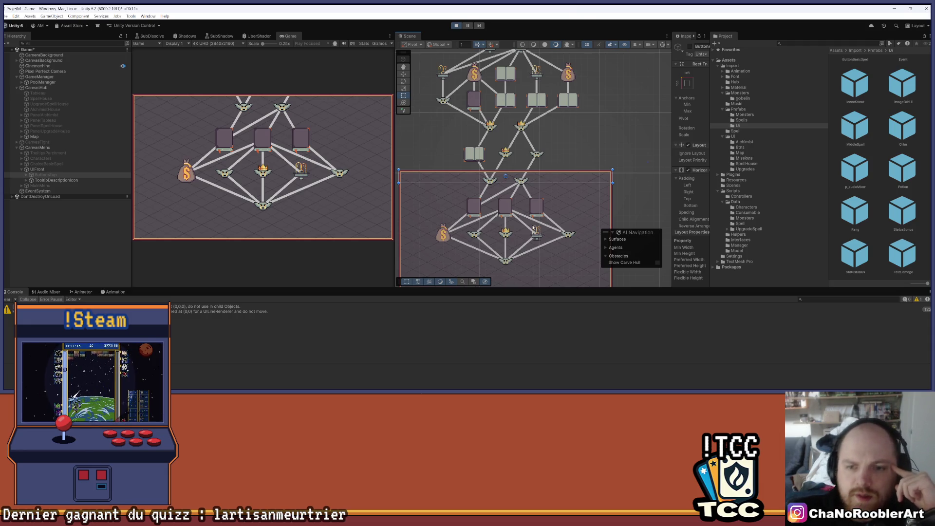
drag(522, 194, 527, 189)
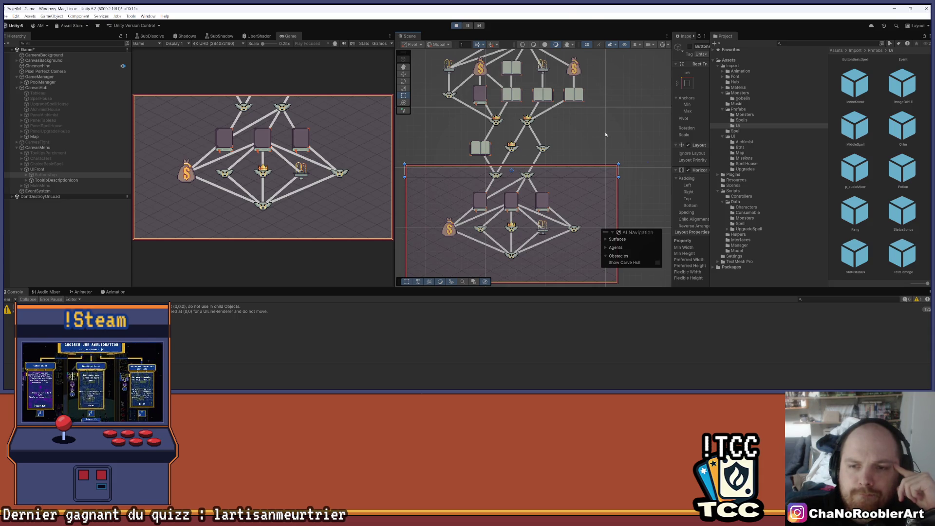
scroll(599, 156, down, 2)
drag(585, 150, 570, 162)
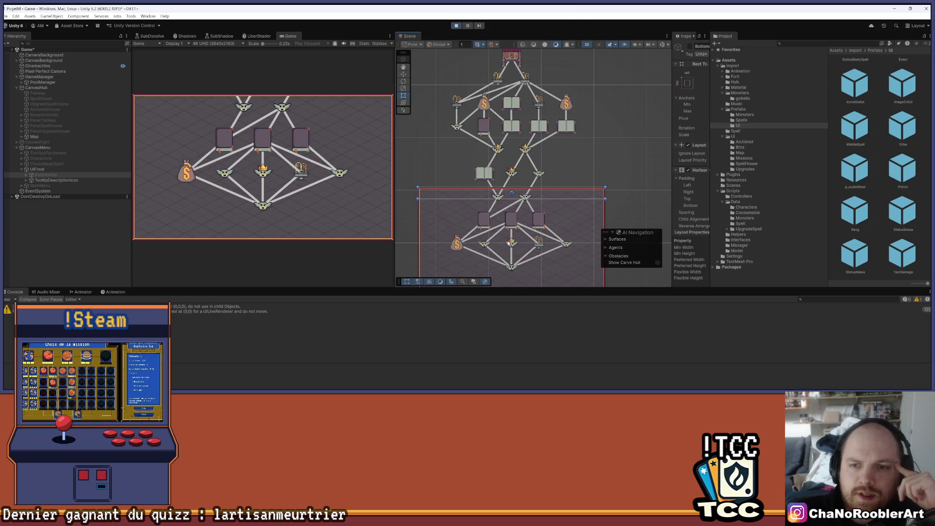
mouse_move(550, 162)
mouse_down()
mouse_move(545, 197)
mouse_move(579, 152)
mouse_move(553, 165)
mouse_up()
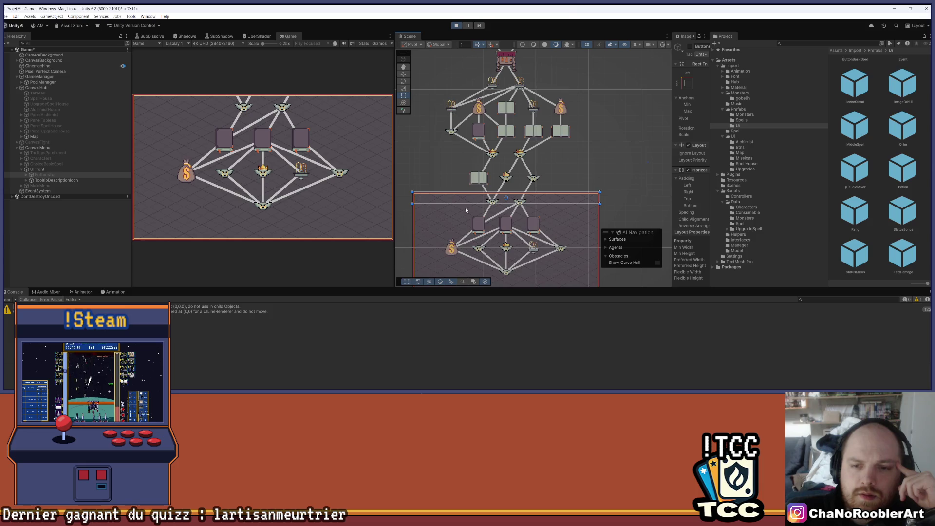
scroll(553, 202, down, 4)
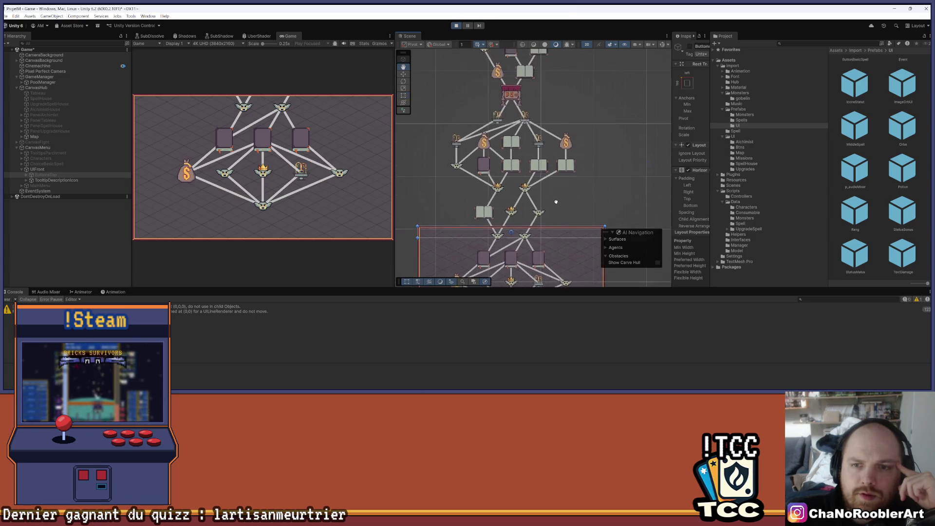
scroll(505, 234, up, 3)
scroll(506, 234, up, 1)
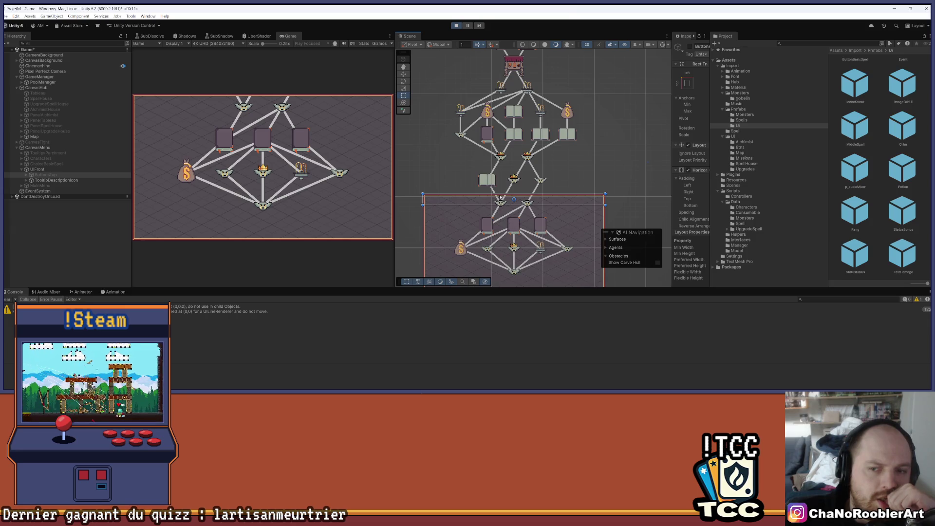
- Zoom out and pan the Scene view to review the whole stacked node map
scroll(579, 91, down, 2)
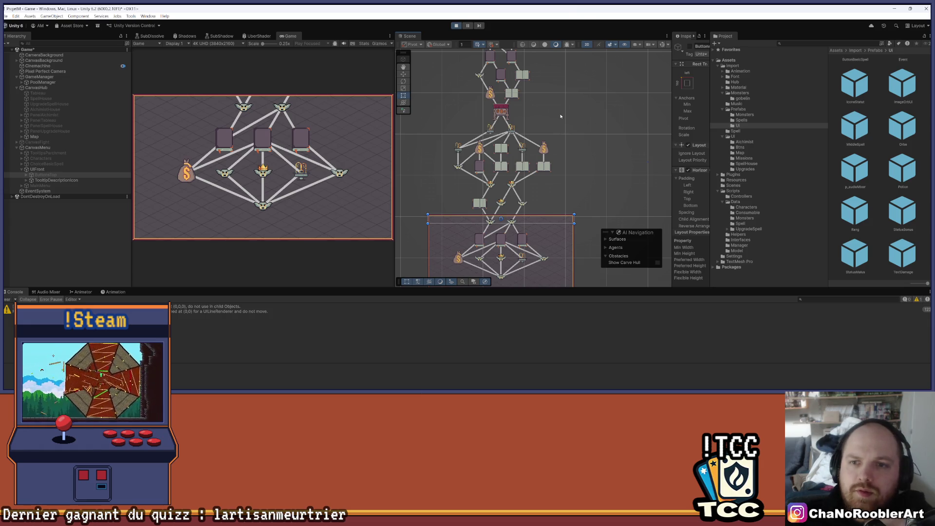
scroll(561, 133, down, 2)
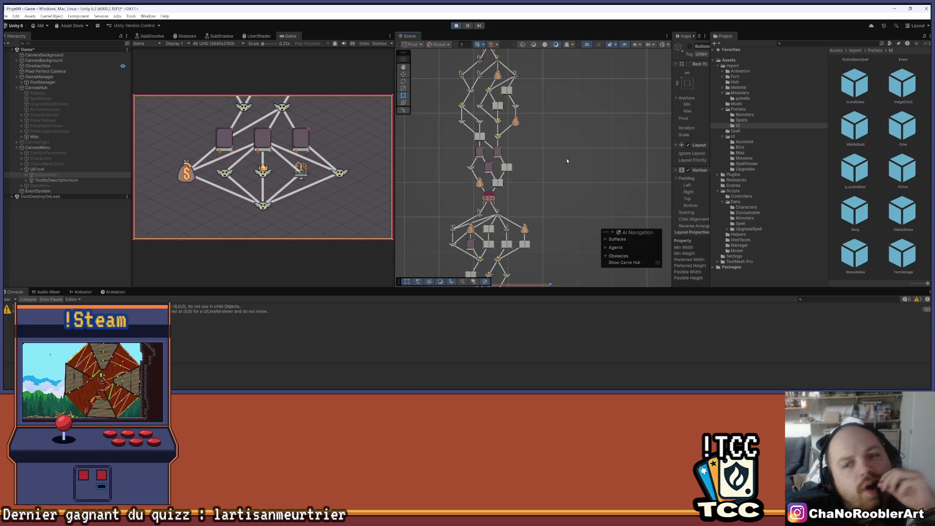
scroll(567, 153, down, 2)
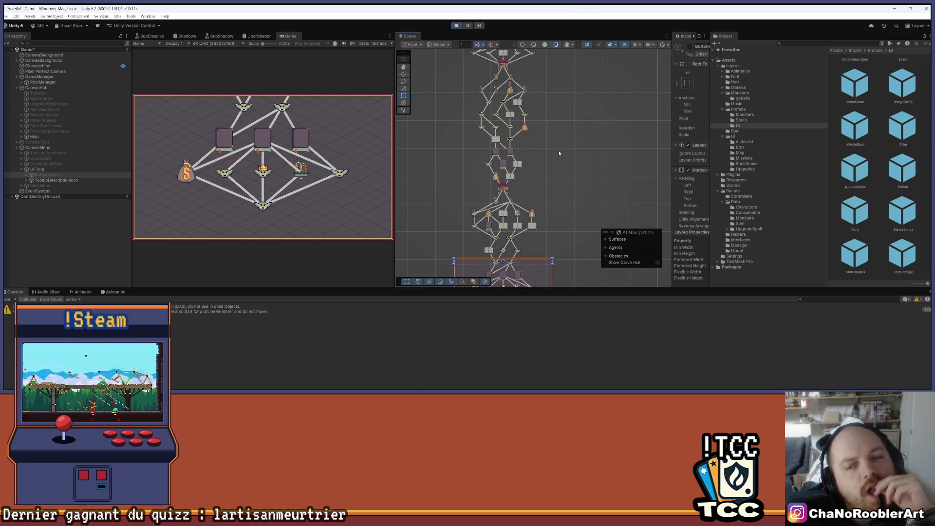
drag(559, 150, 574, 156)
scroll(539, 189, up, 4)
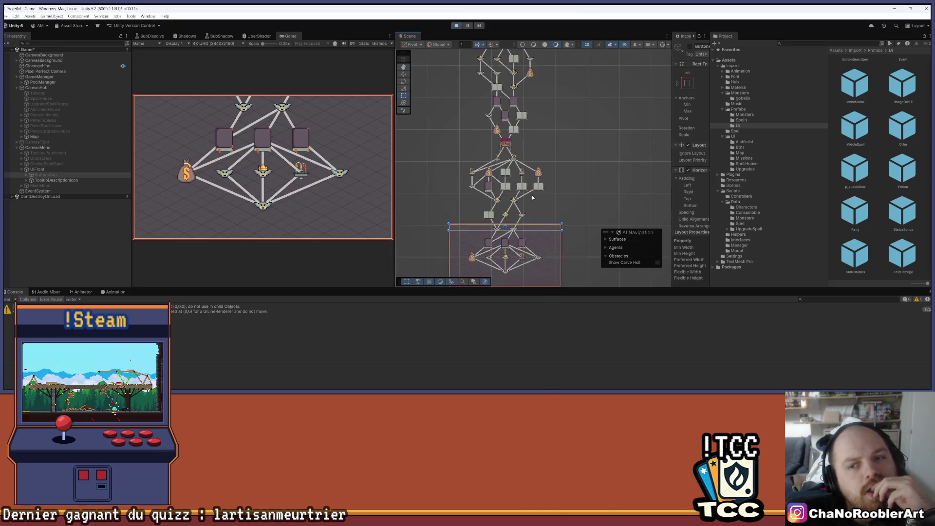
drag(540, 188, 548, 167)
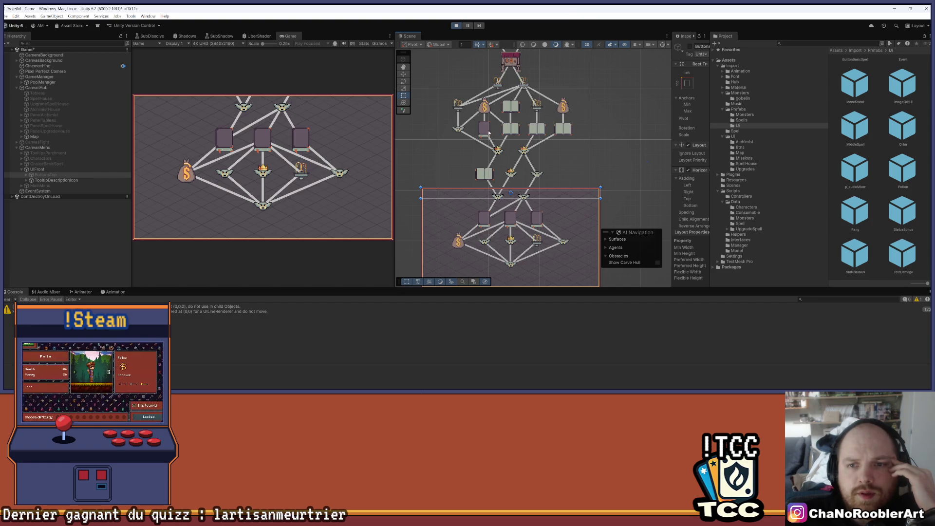
drag(540, 175, 539, 180)
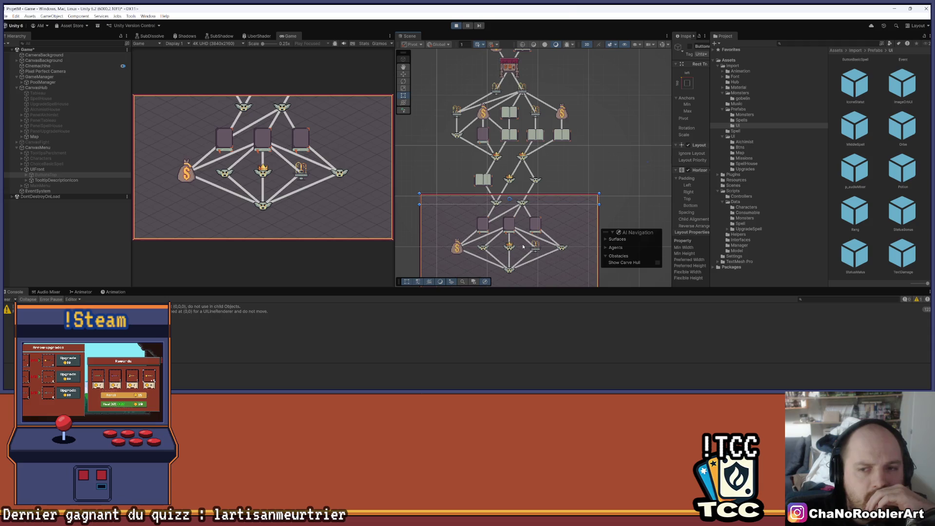
scroll(523, 247, down, 3)
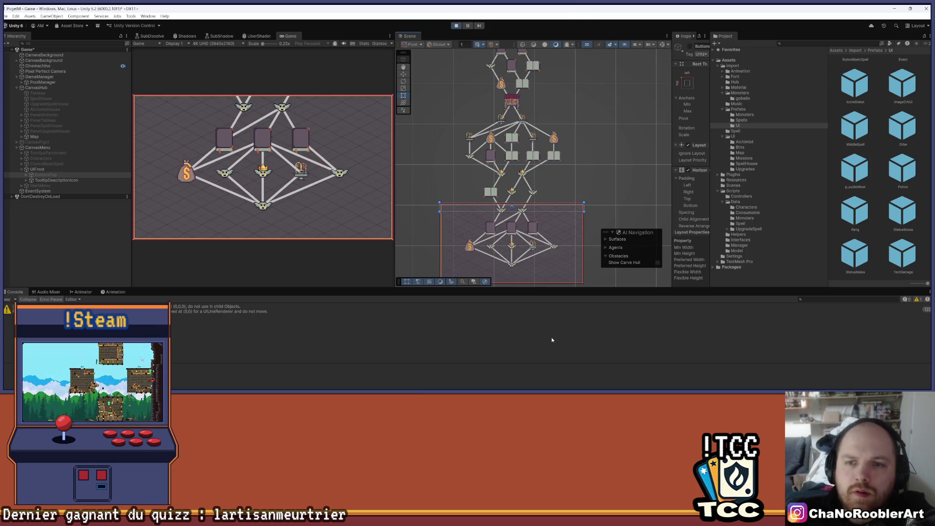
- Stop Play mode and bring MapManager.cs up in Visual Studio
click(456, 25)
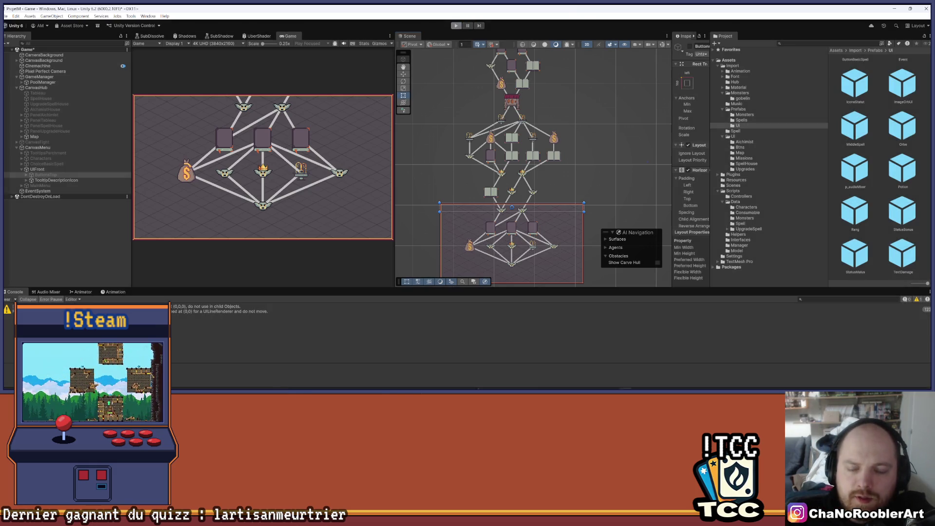
click(472, 387)
scroll(293, 241, up, 15)
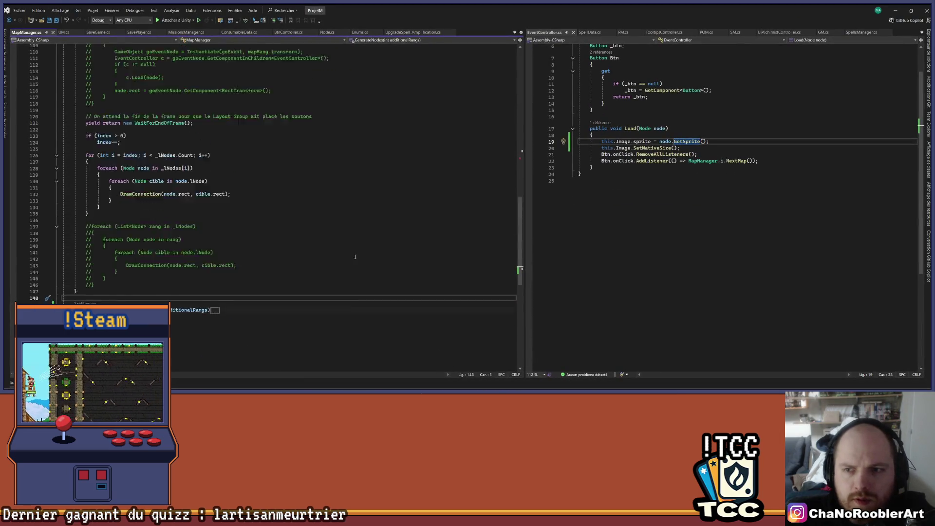
- Expand the collapsed GenerateNodes method and place the caret just above it
scroll(293, 241, up, 5)
click(365, 127)
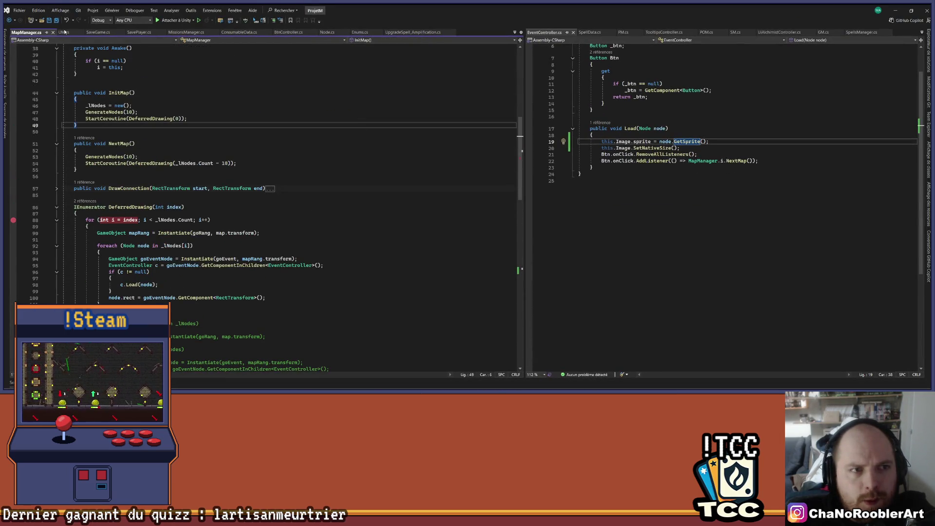
scroll(205, 271, down, 20)
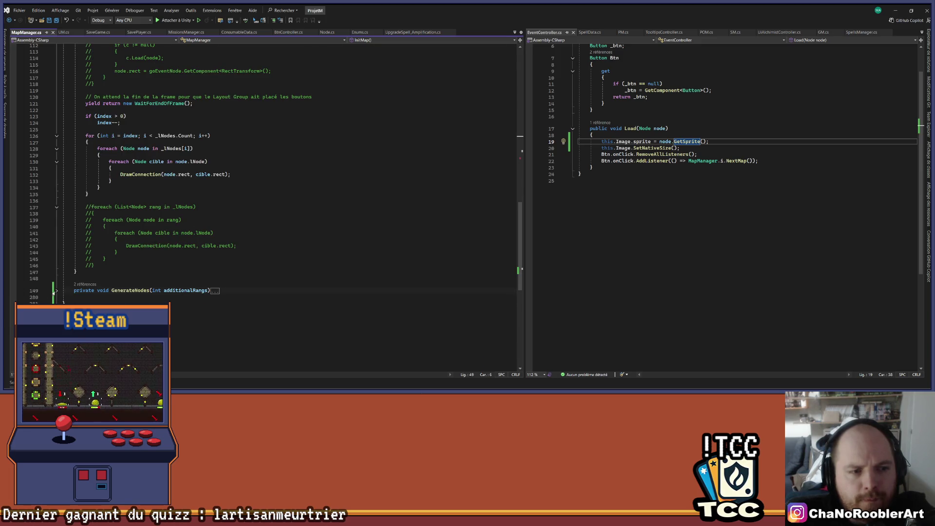
click(56, 291)
scroll(356, 272, down, 7)
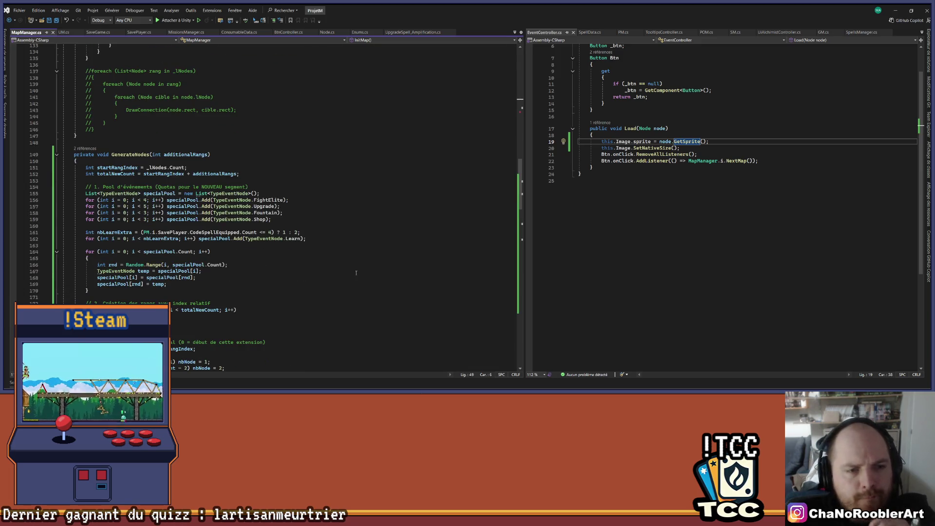
click(125, 138)
scroll(131, 141, down, 3)
- Declare const int NB_FIGHT_ELITE = 5 above GenerateNodes and save MapManager.cs
key(Return)
key(Return)
key(Return)
key(Up)
text(const )
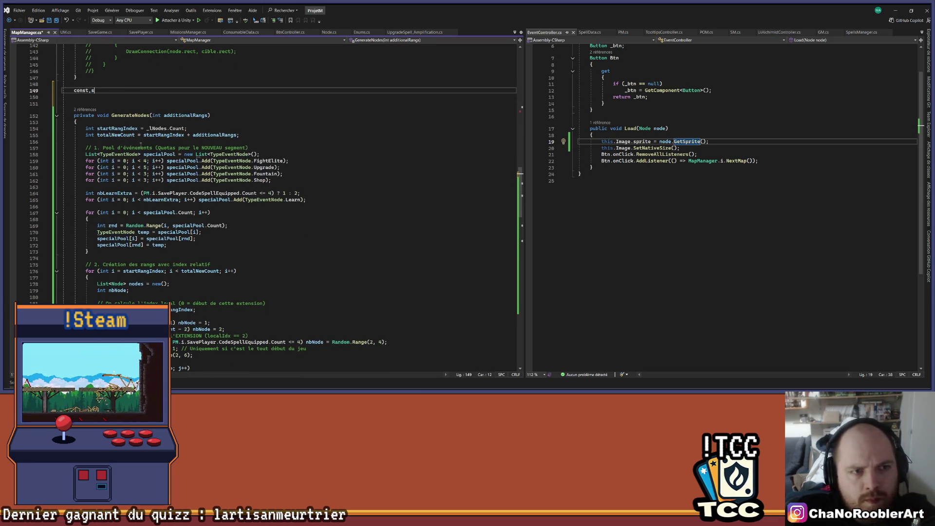
text(int )
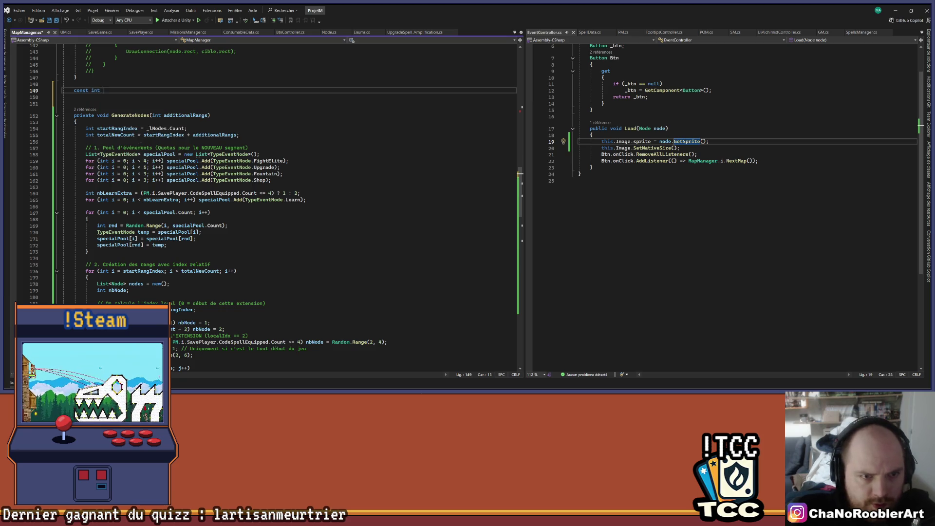
text(NB)
text(F)
text(n)
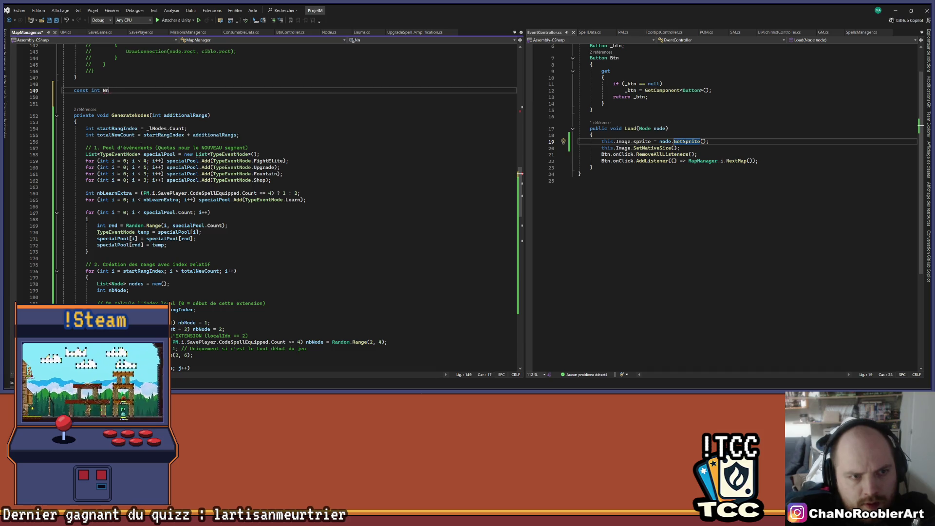
text(B_FIF)
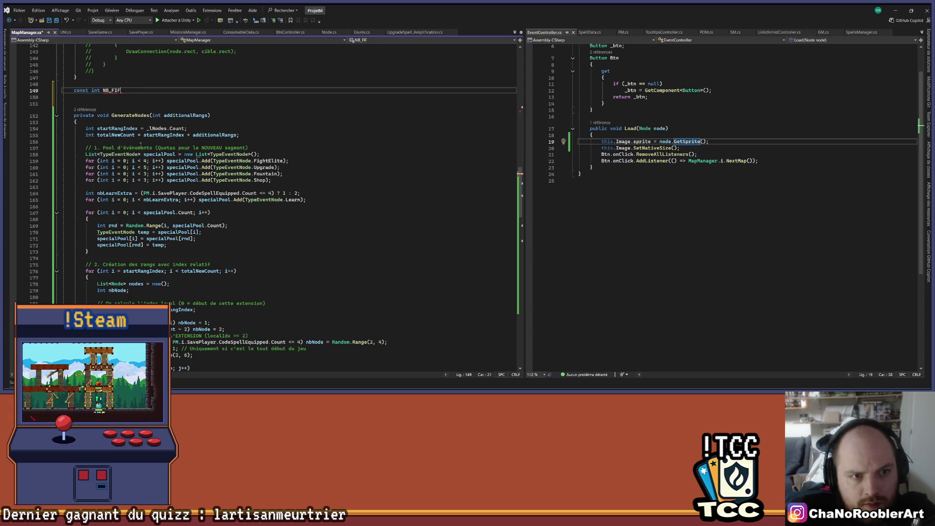
key(BackSpace)
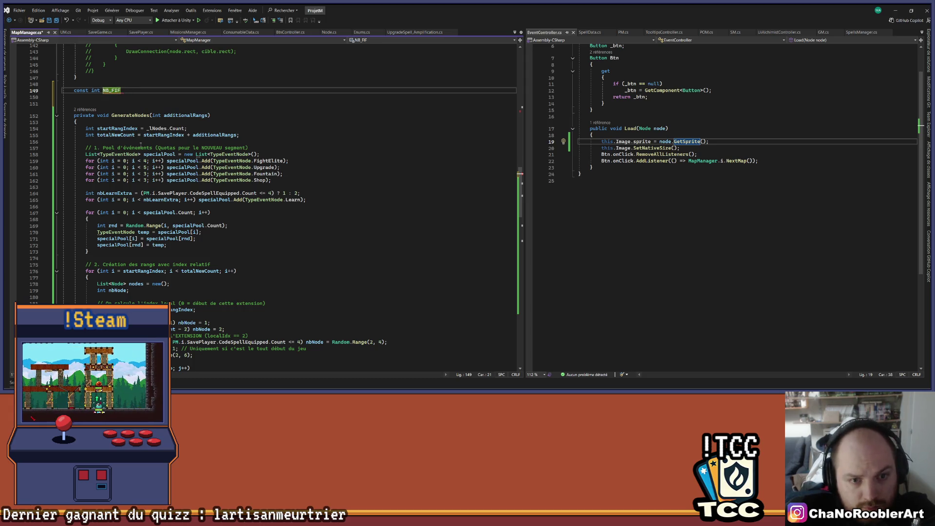
text(GHT_ELITE = )
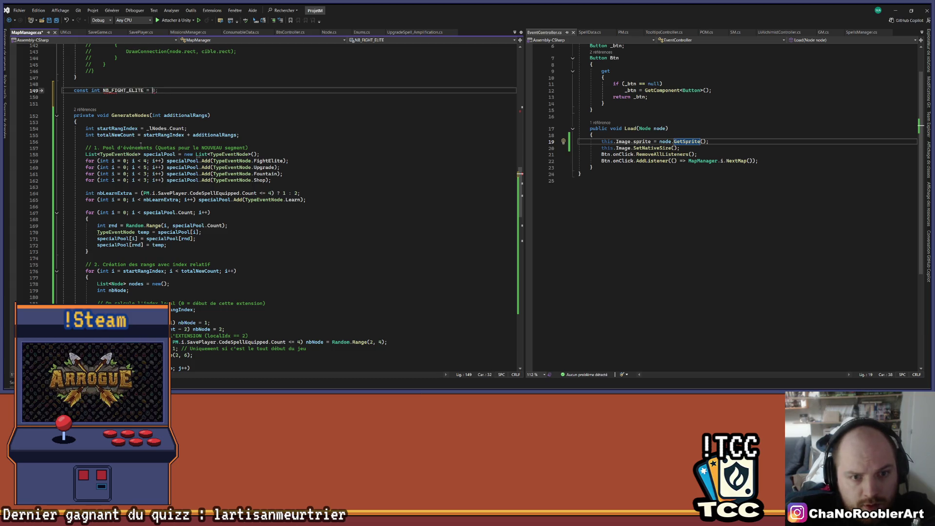
text(5)
key(ctrl+s)
- Replace the hard-coded 4 in the elite-fight loop with NB_FIGHT_ELITE
double_click(122, 90)
key(ctrl+c)
double_click(144, 160)
key(ctrl+v)
- Abandon a second constant declaration and undo the NB_FIGHT_ELITE edits with Ctrl+Z
click(182, 91)
key(Return)
text(cons)
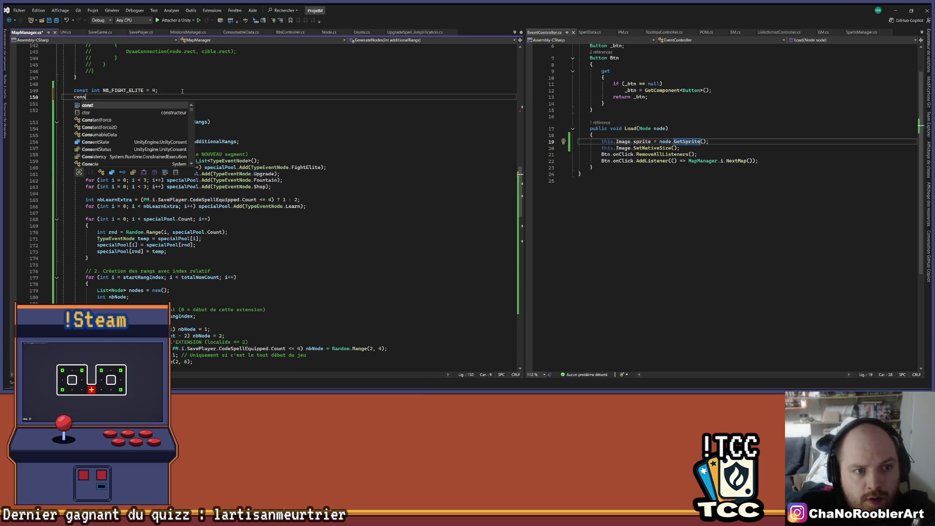
text(t int NB_FU)
key(BackSpace)
key(BackSpace)
key(BackSpace)
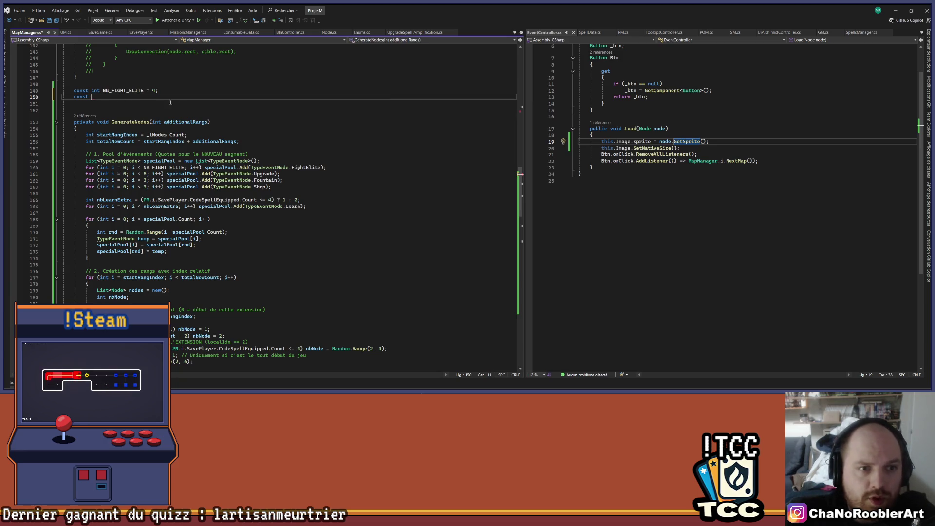
key(ctrl+z)
key(ctrl+z)
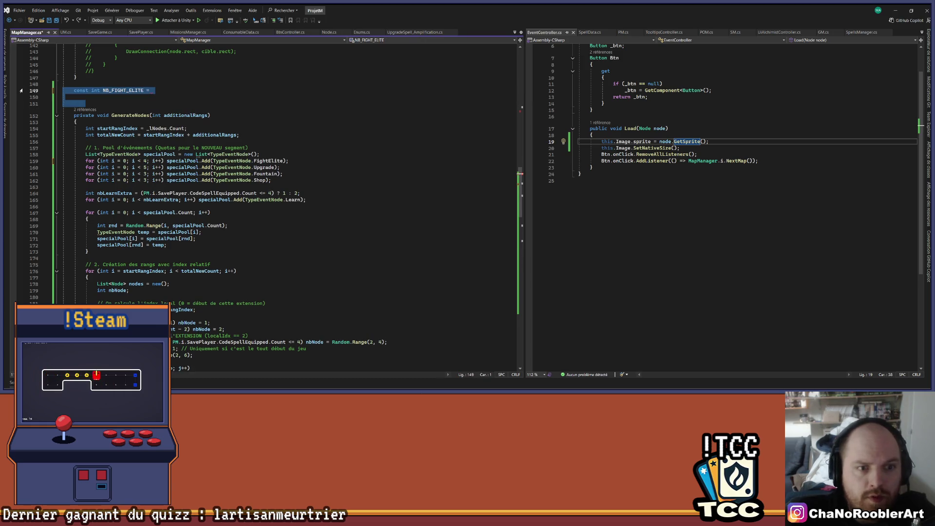
key(ctrl+z)
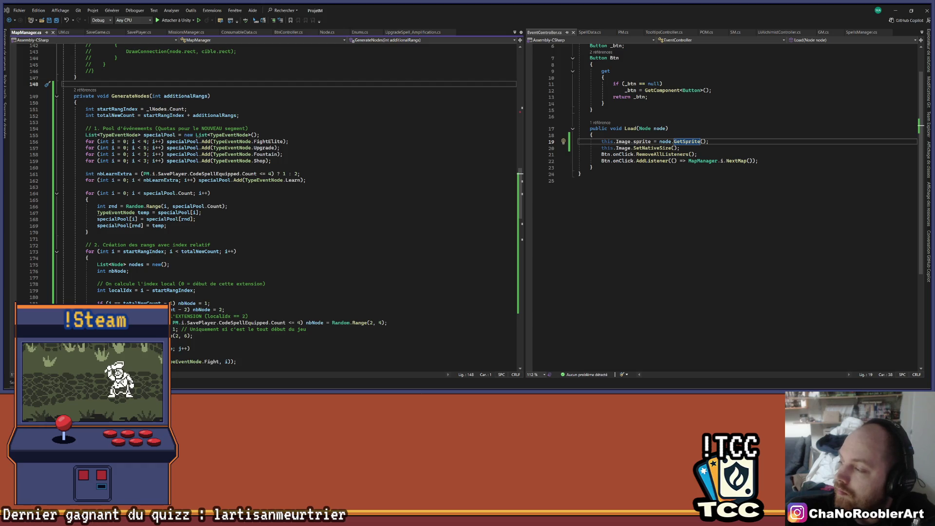
- Re-expand GenerateNodes and select its variable configuration lines from nb_nodes_mini down
scroll(197, 176, up, 3)
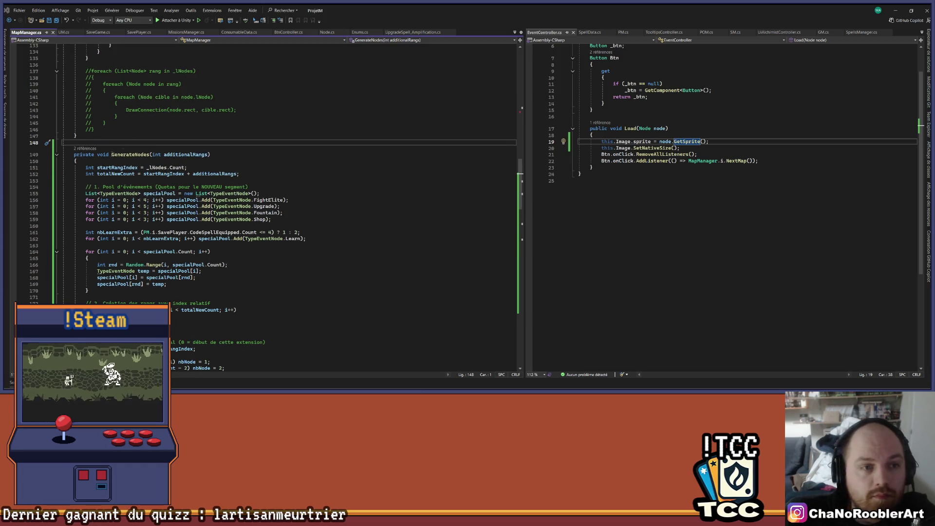
click(56, 155)
click(56, 155)
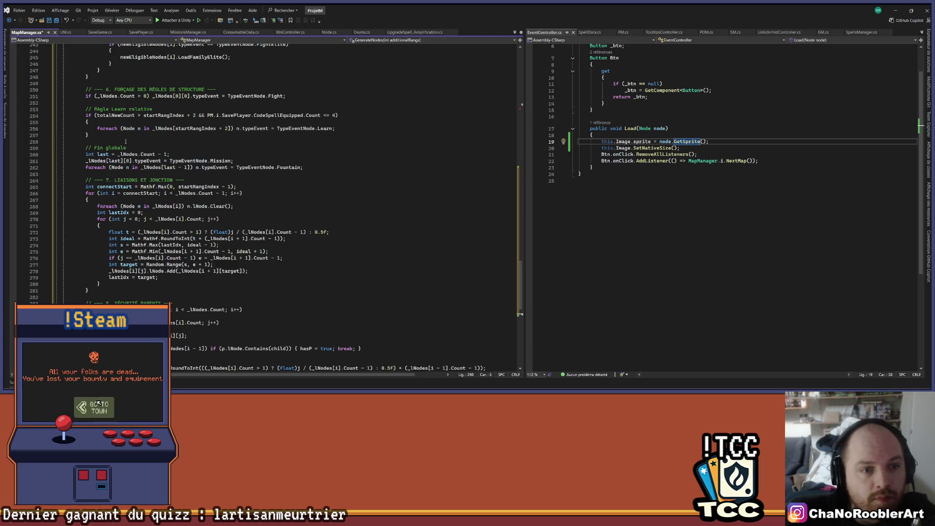
scroll(317, 344, down, 3)
scroll(316, 345, up, 20)
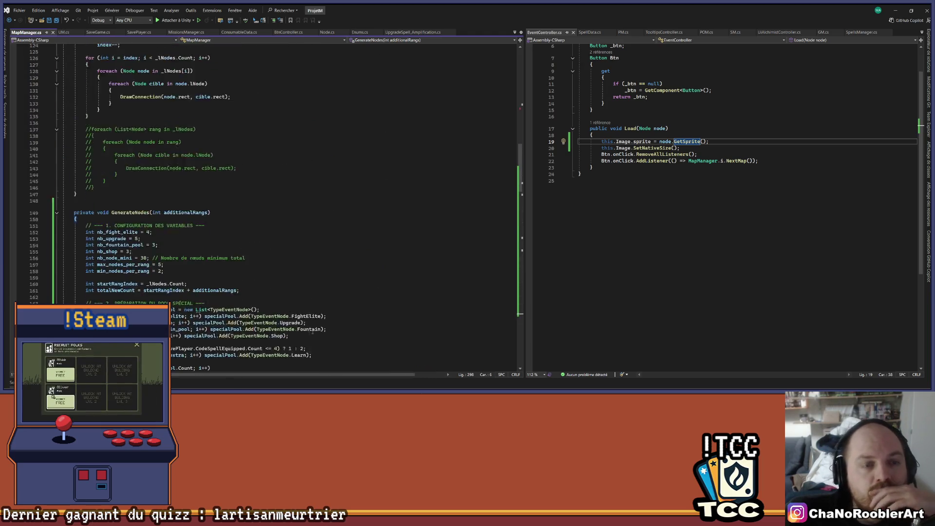
drag(165, 233, 86, 193)
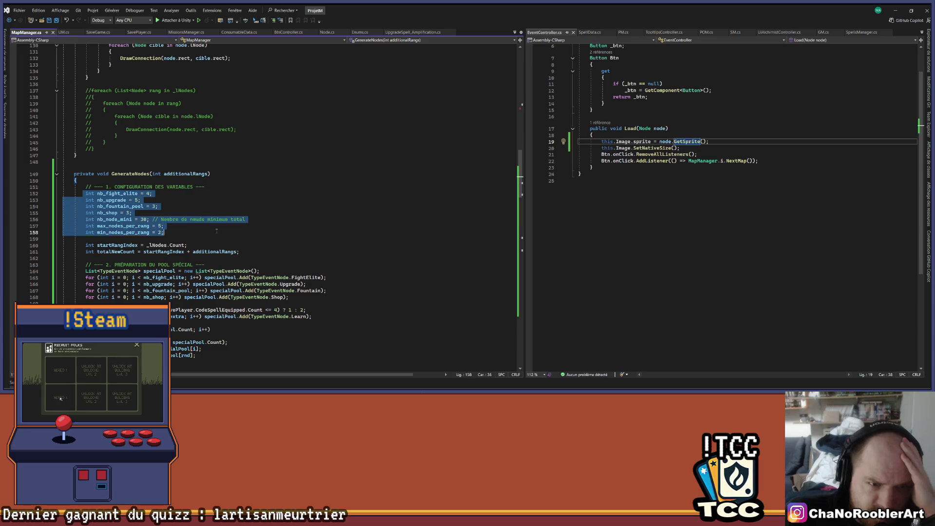
mouse_move(165, 233)
mouse_down()
mouse_move(91, 219)
mouse_move(86, 193)
mouse_move(33, 189)
mouse_up()
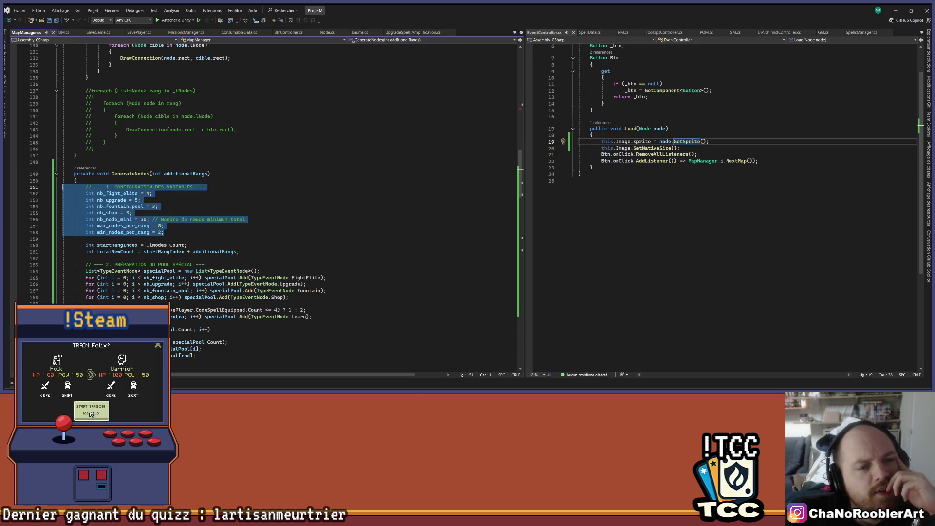
- Change nb_nodes_mini from 30 to 35
click(228, 222)
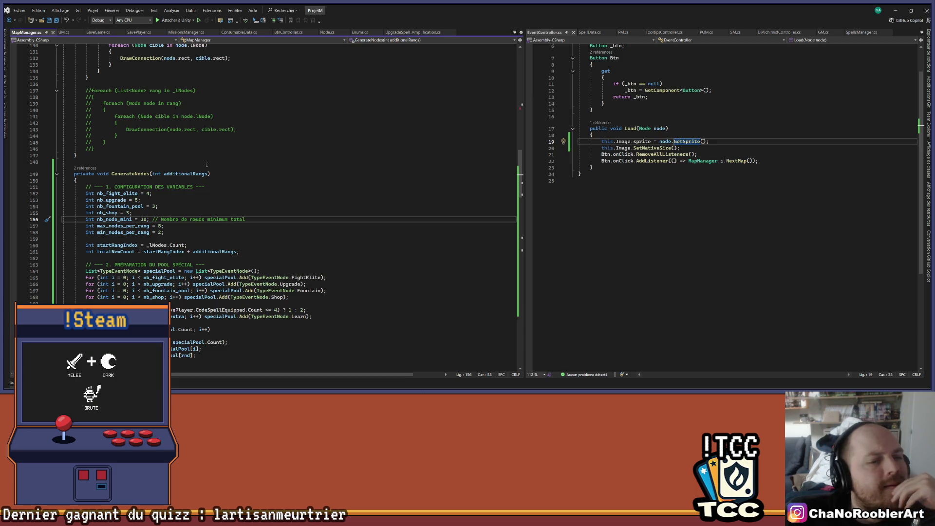
click(144, 219)
key(shift+Right)
text(5)
click(174, 214)
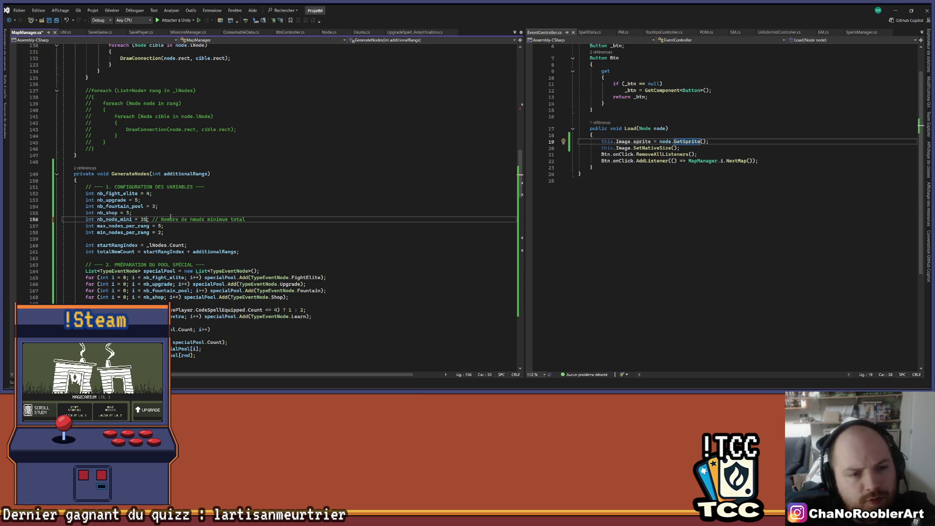
- Change nb_upgrade from 5 to 4 and switch back to Unity
double_click(137, 200)
text(4)
click(172, 205)
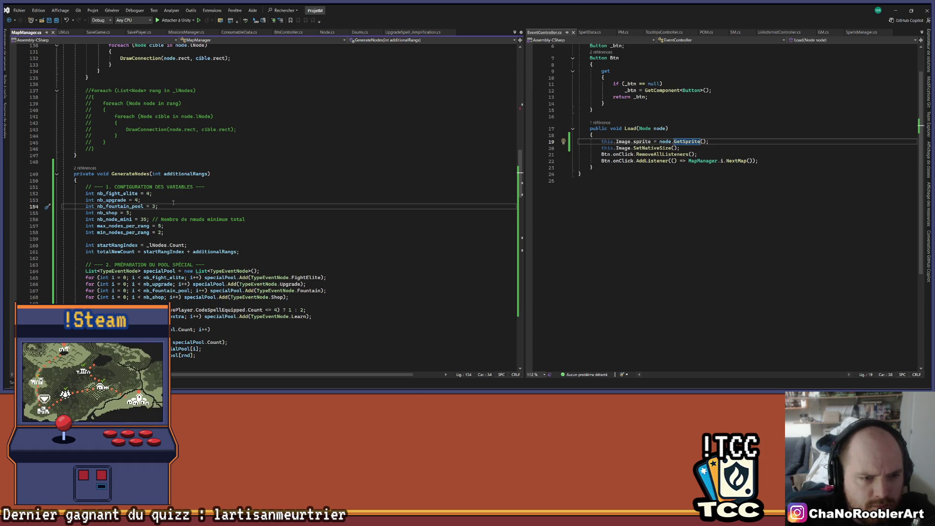
click(174, 199)
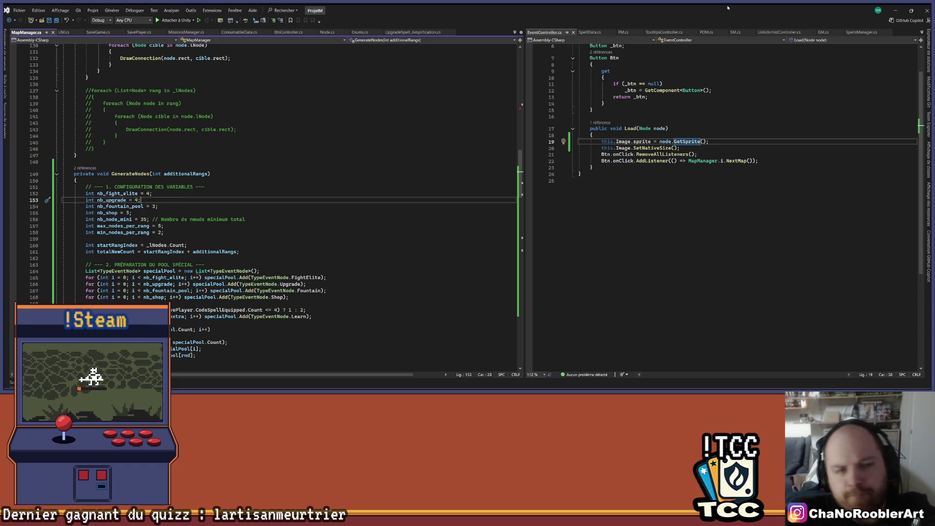
key(alt+Tab)
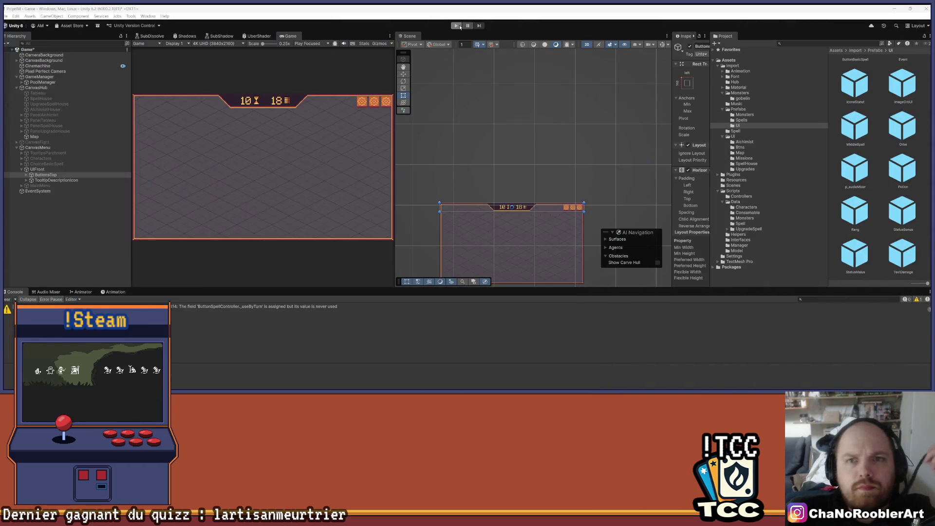
- Enter Play mode and choose Continue on the main menu to load the map screen
click(456, 25)
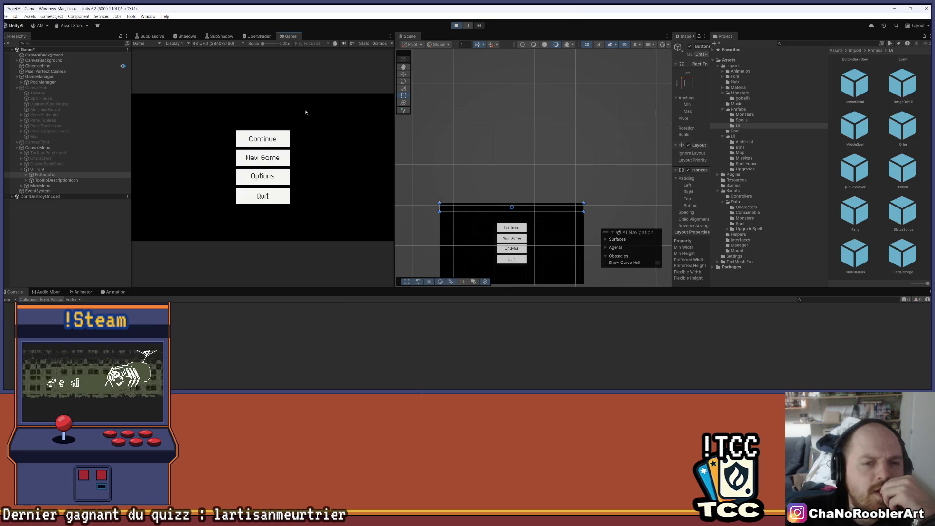
click(264, 139)
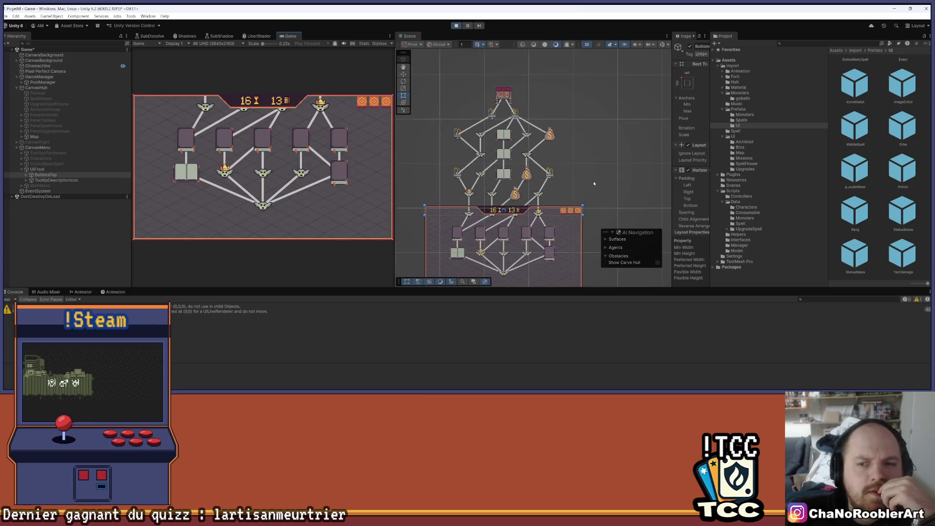
drag(599, 162, 601, 158)
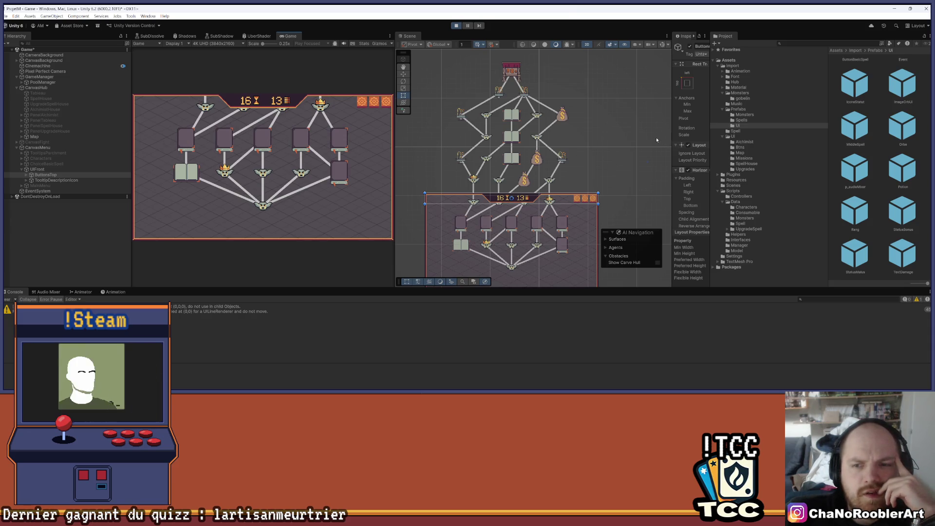
scroll(582, 145, up, 1)
drag(584, 142, 598, 148)
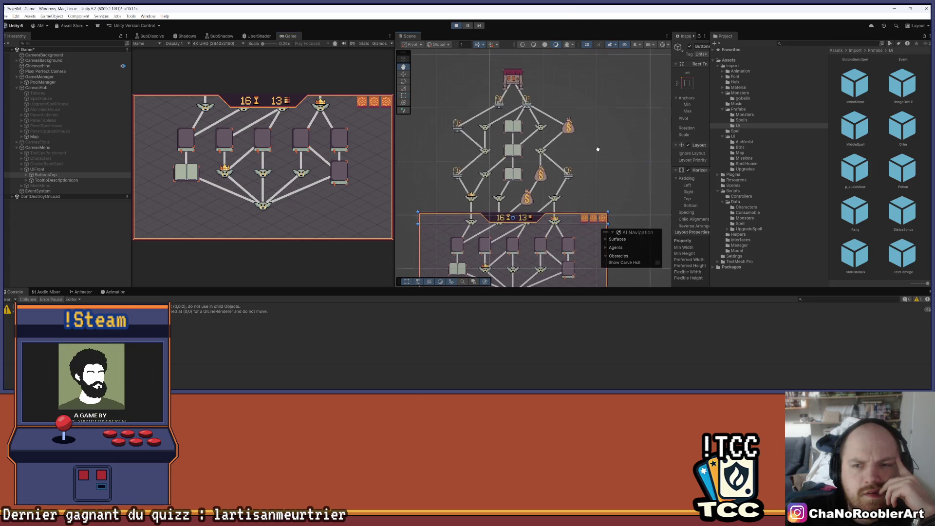
drag(517, 174, 514, 155)
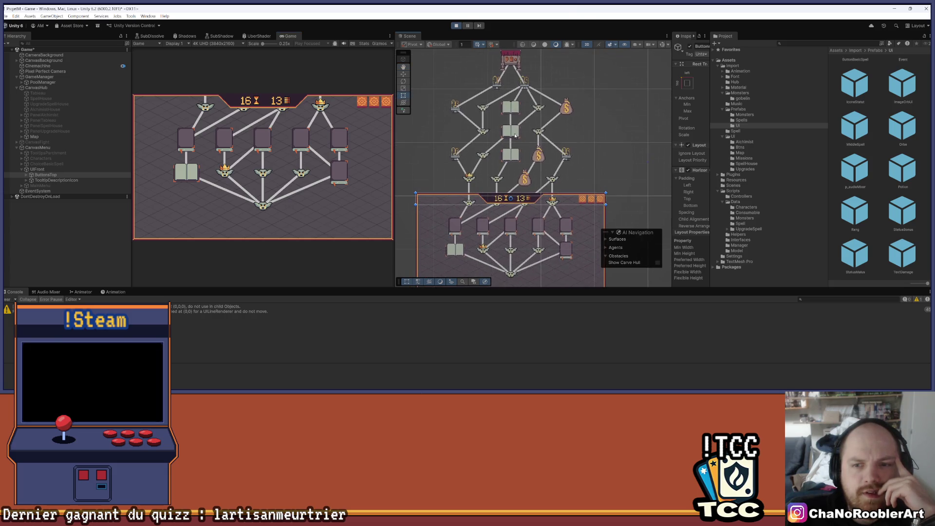
scroll(577, 107, down, 2)
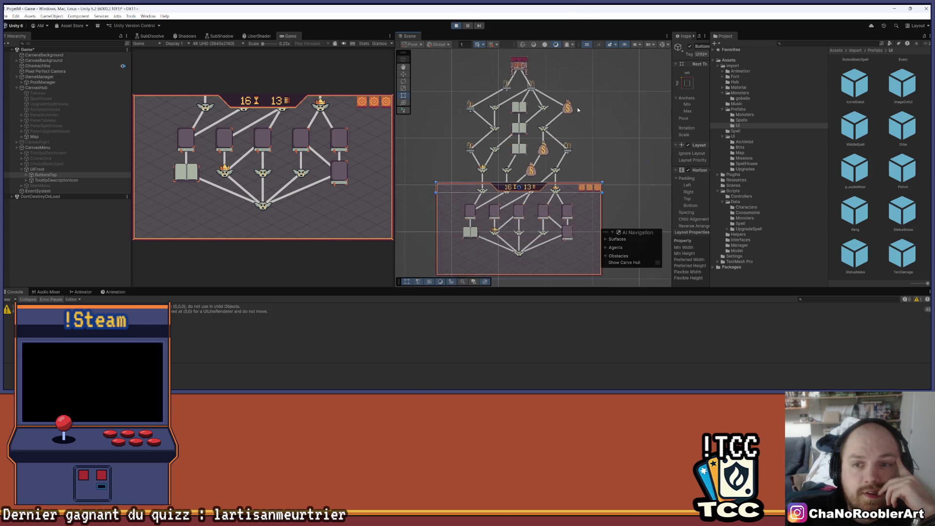
drag(582, 125, 583, 127)
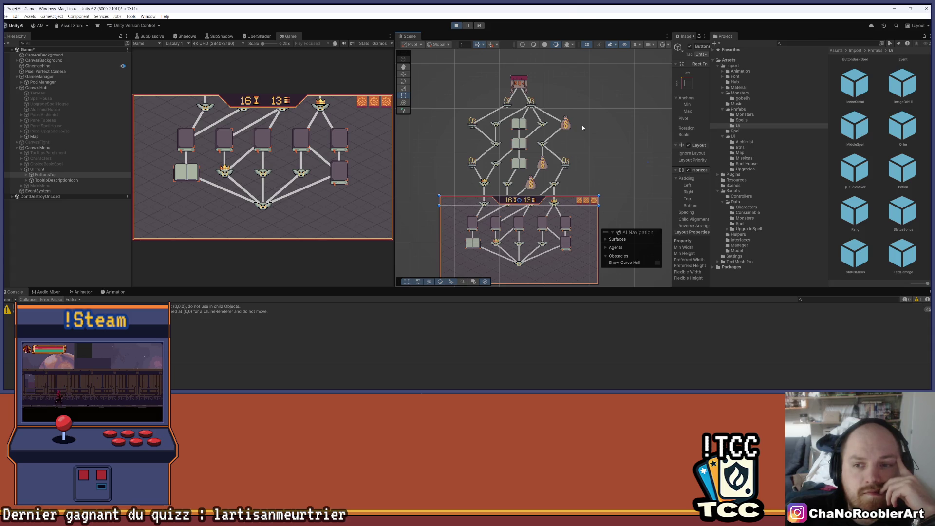
scroll(545, 145, down, 1)
mouse_move(545, 145)
mouse_down()
mouse_move(540, 237)
mouse_move(538, 136)
mouse_move(546, 240)
mouse_up()
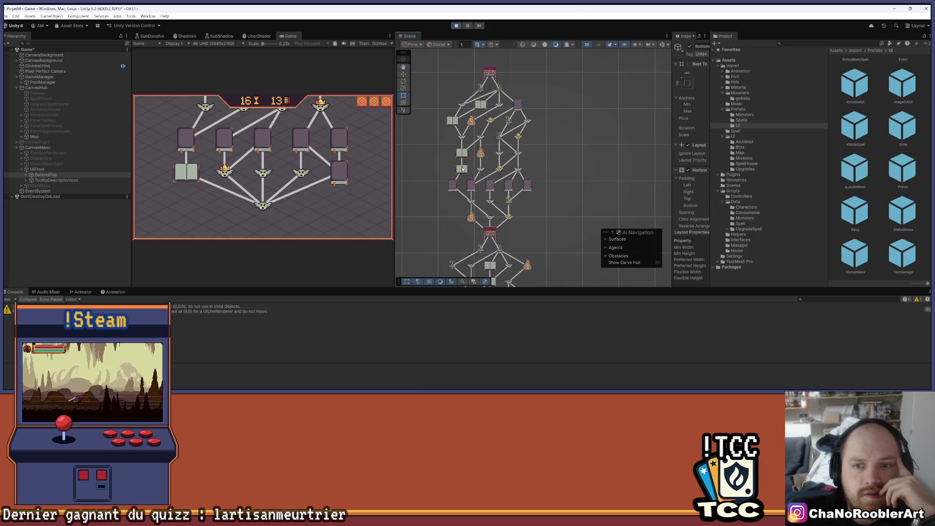
mouse_move(534, 250)
mouse_down()
mouse_move(540, 185)
mouse_move(561, 145)
mouse_up()
scroll(560, 143, up, 2)
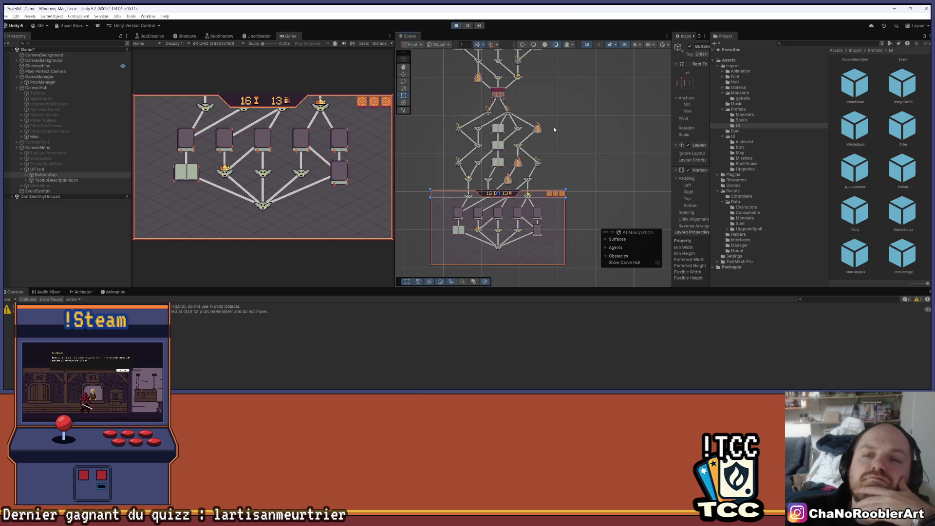
scroll(476, 227, up, 5)
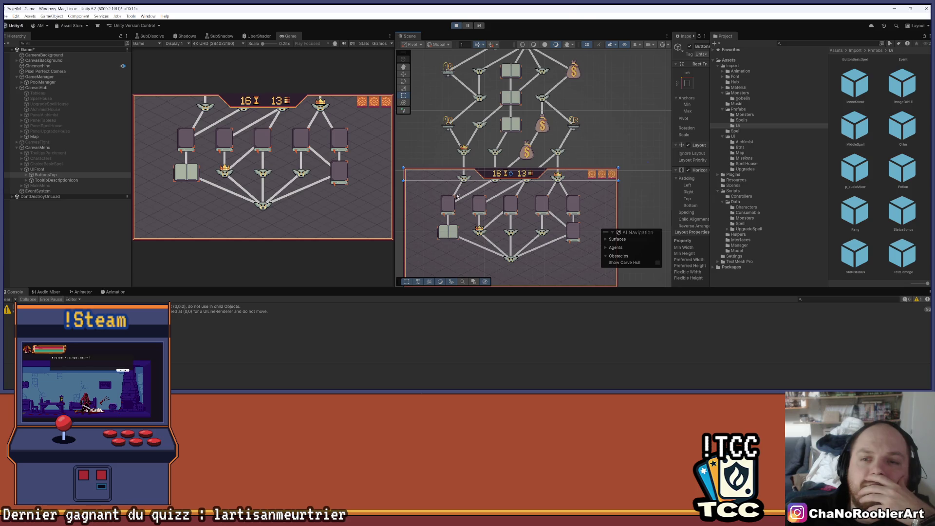
scroll(518, 127, up, 4)
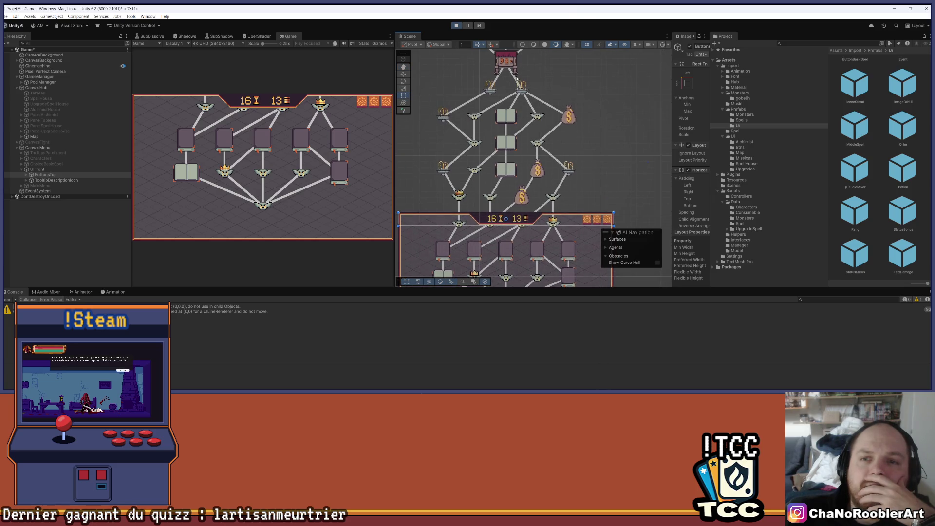
scroll(512, 112, down, 3)
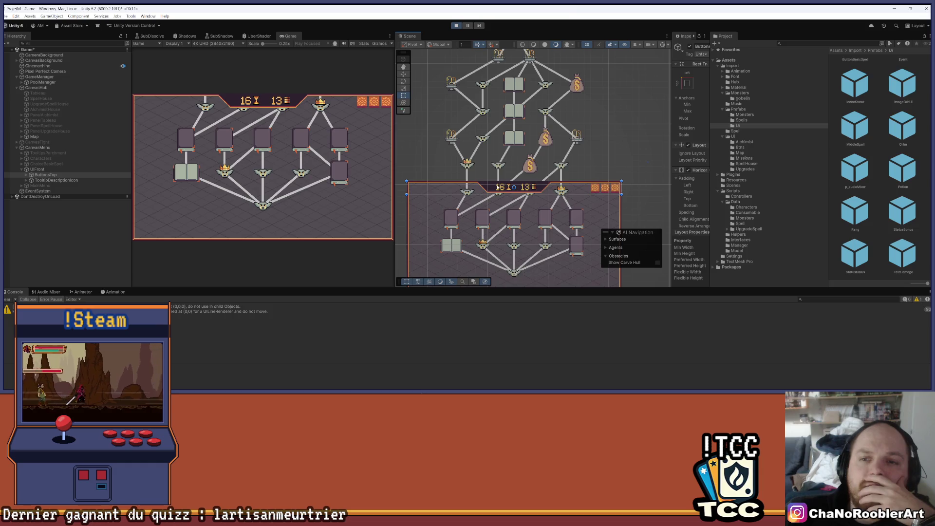
scroll(589, 120, up, 2)
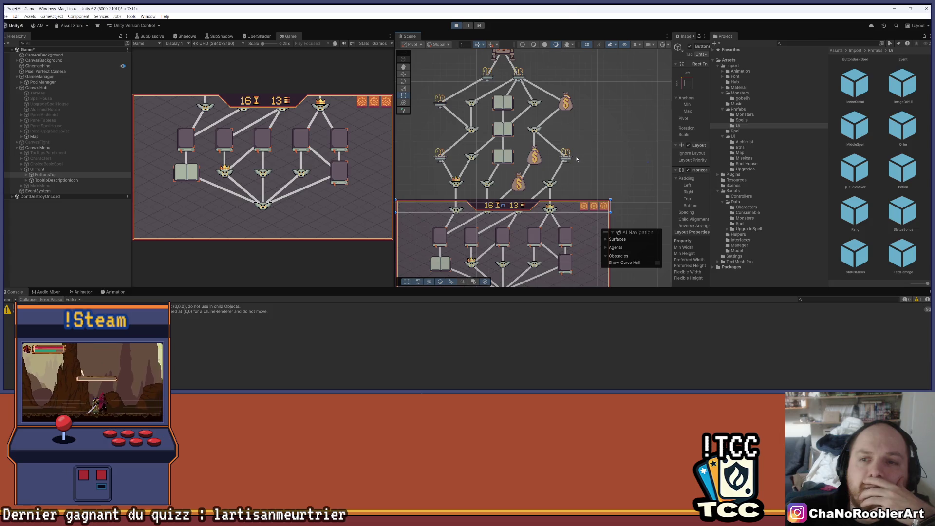
scroll(576, 159, down, 2)
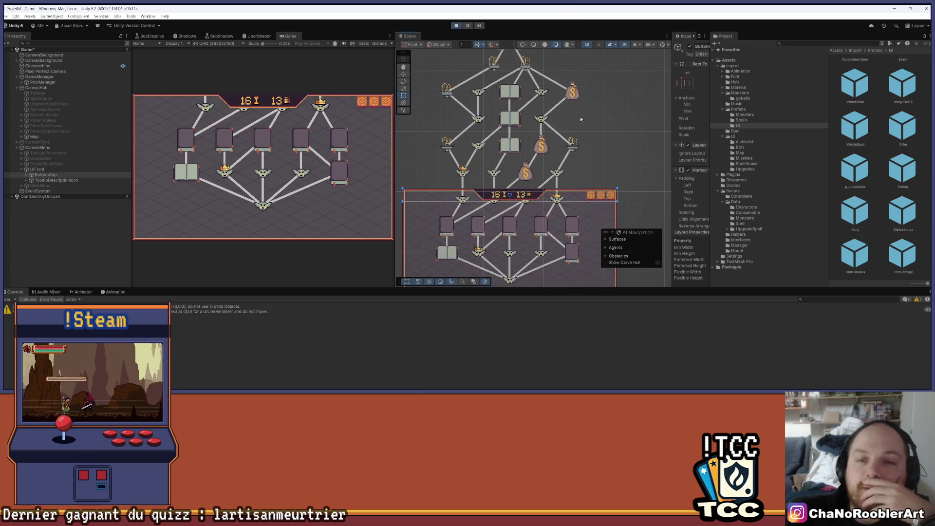
scroll(580, 116, up, 2)
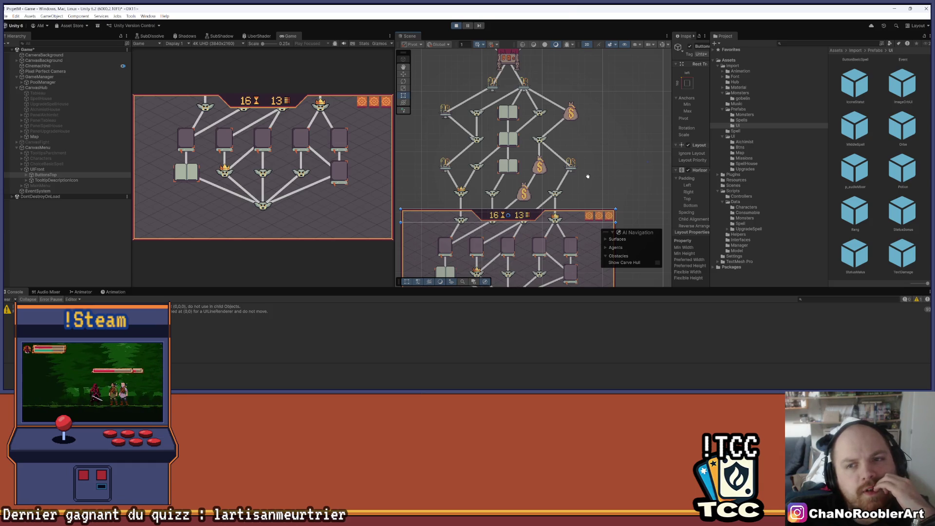
scroll(584, 143, down, 3)
scroll(583, 148, down, 4)
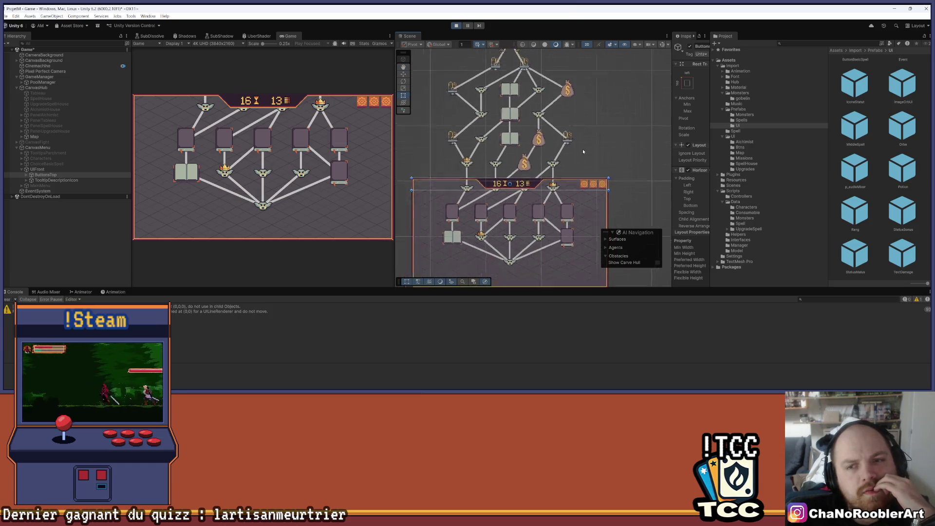
drag(587, 151, 587, 157)
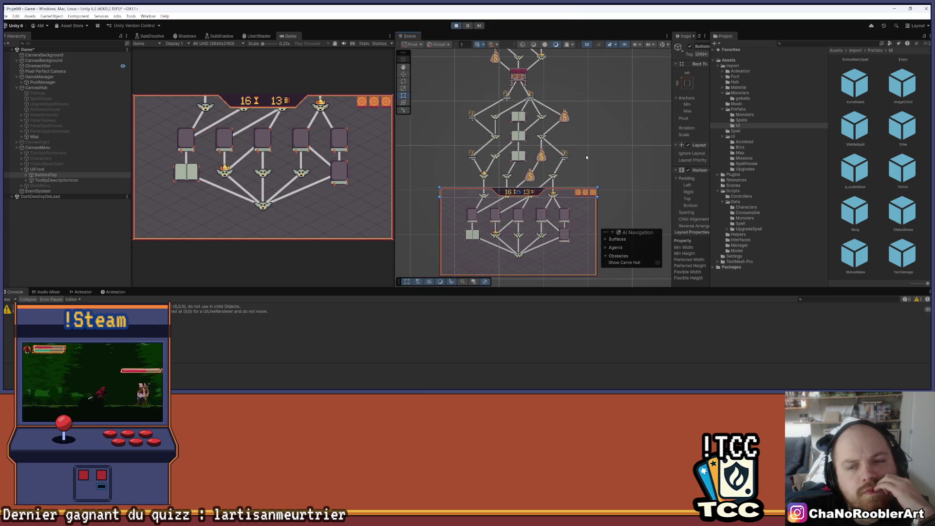
scroll(586, 158, down, 5)
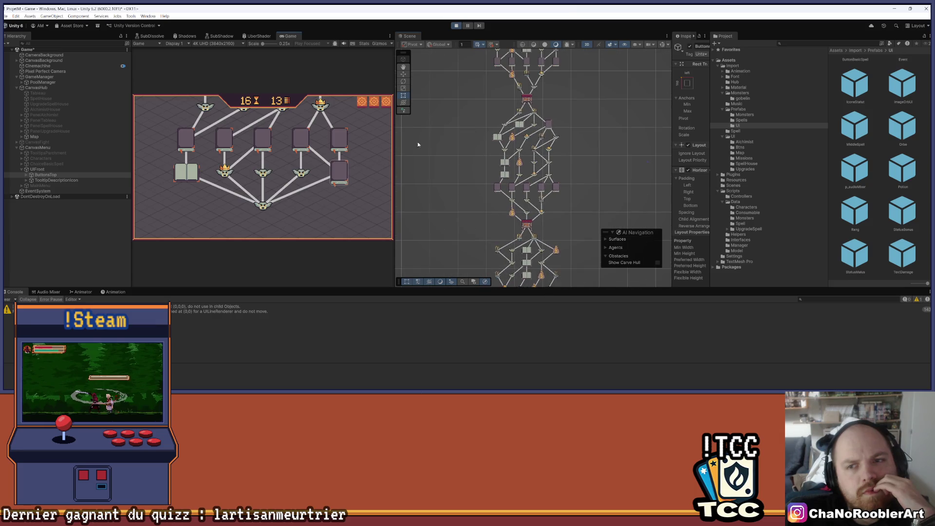
- Pan and zoom the Scene view along the generated node map
mouse_move(517, 110)
mouse_down()
mouse_move(565, 191)
mouse_move(557, 172)
mouse_move(553, 210)
mouse_move(499, 270)
mouse_move(480, 331)
mouse_up()
scroll(499, 136, down, 2)
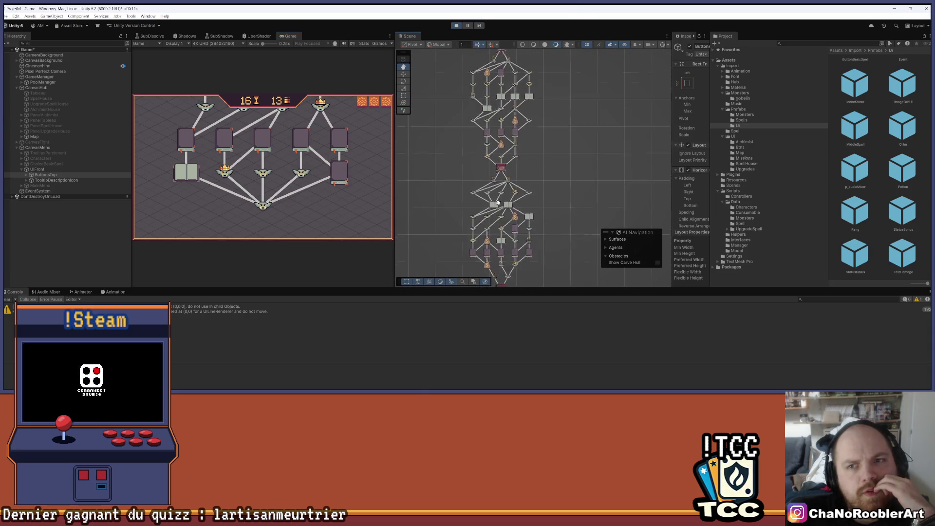
drag(469, 135, 485, 184)
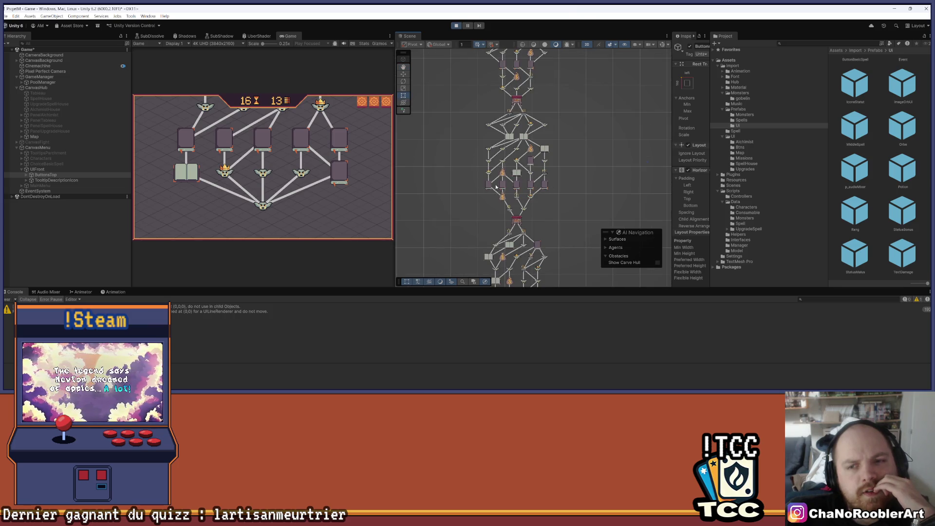
scroll(546, 219, down, 1)
scroll(546, 218, up, 4)
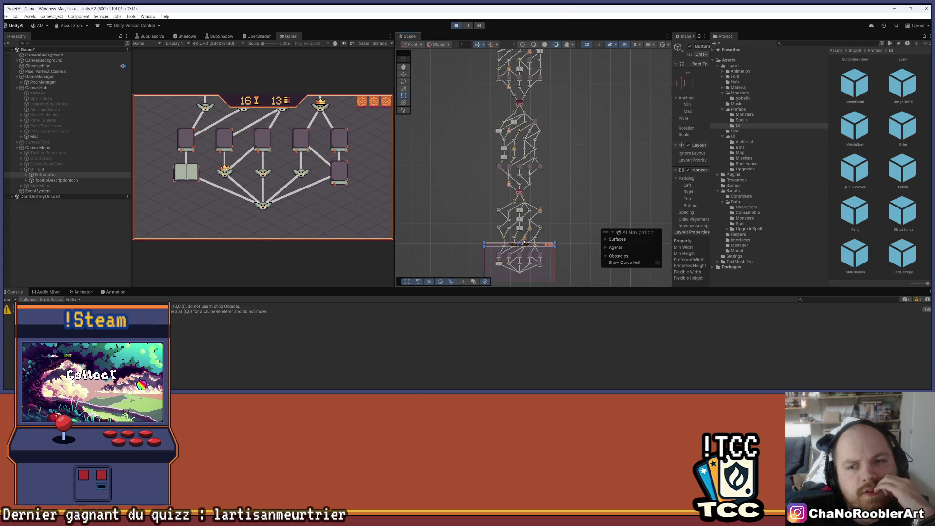
scroll(534, 179, up, 2)
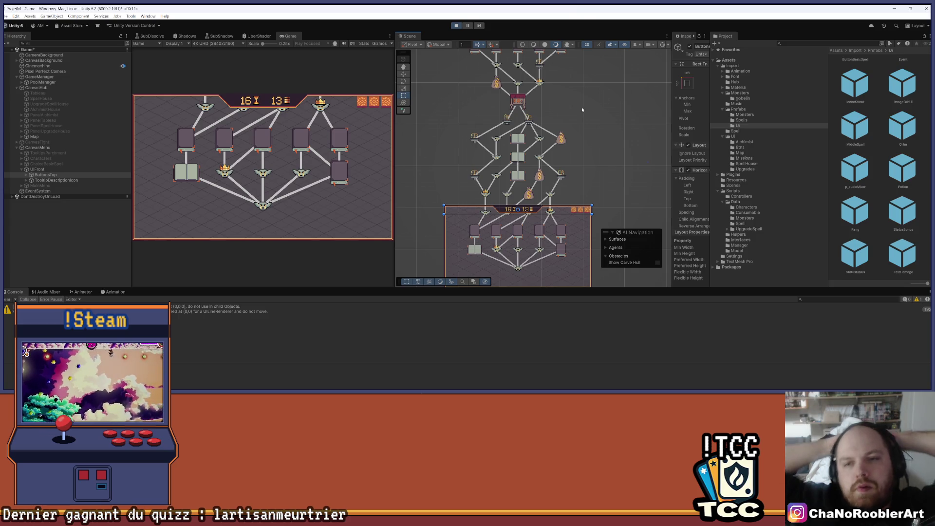
scroll(555, 219, up, 2)
scroll(557, 226, up, 3)
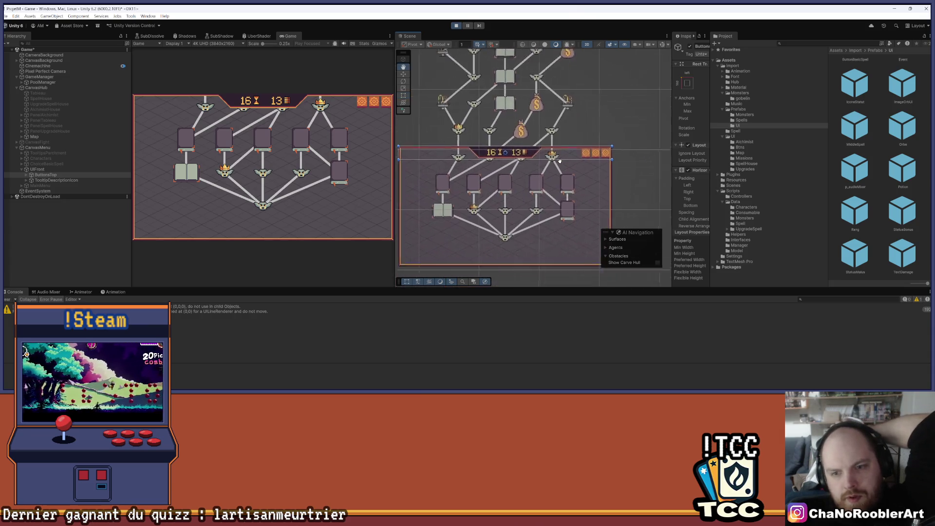
scroll(544, 221, down, 1)
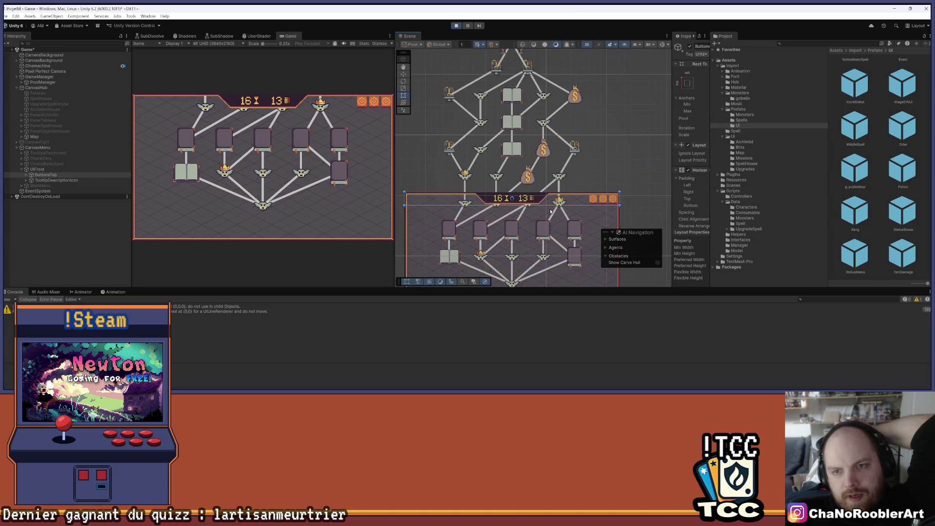
scroll(551, 211, down, 2)
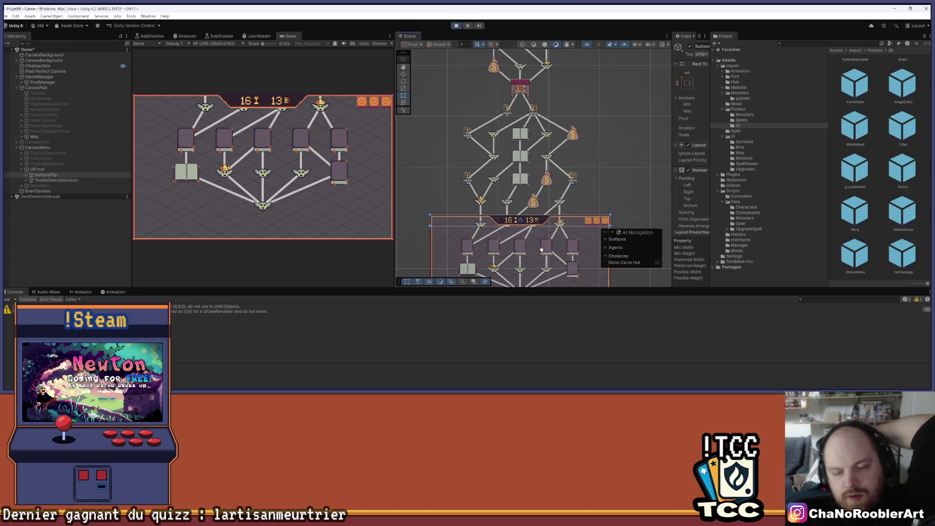
- Stop Play mode and bring MapManager.cs up in Visual Studio
scroll(541, 250, down, 1)
drag(541, 246, 536, 229)
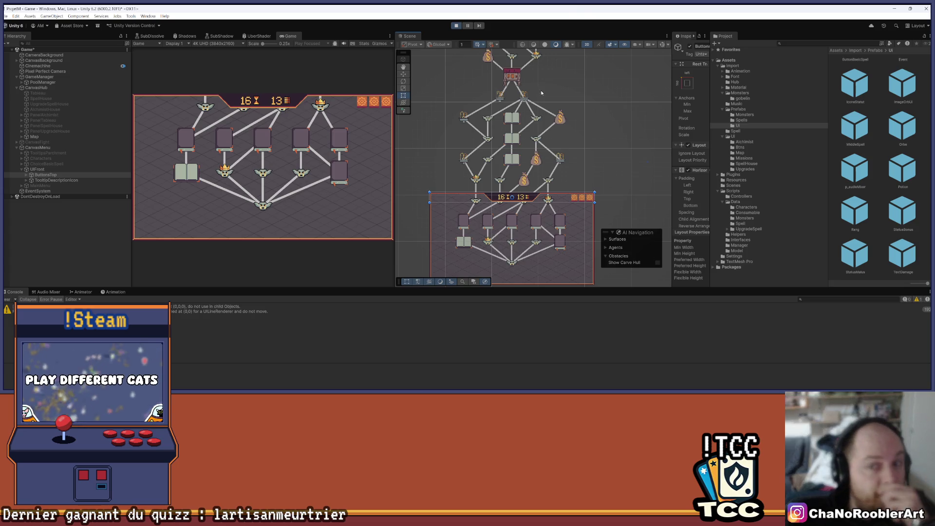
click(456, 26)
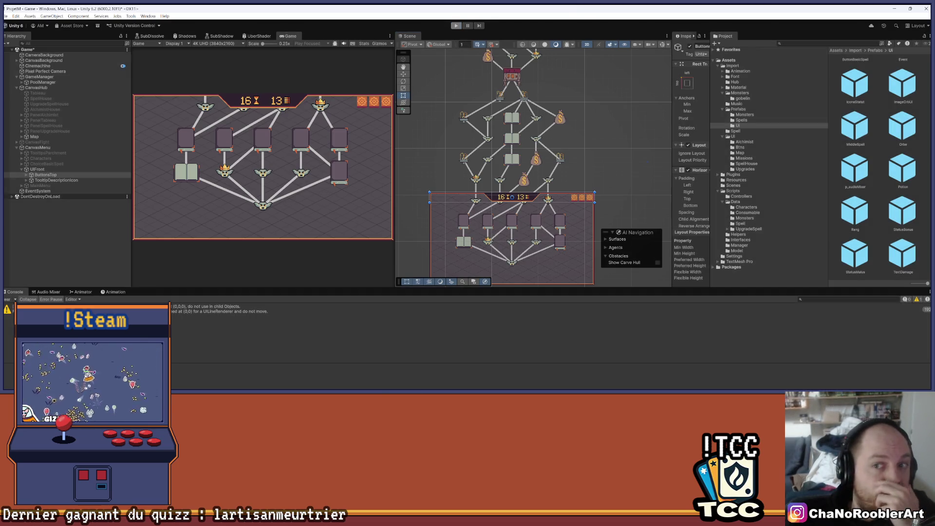
click(505, 387)
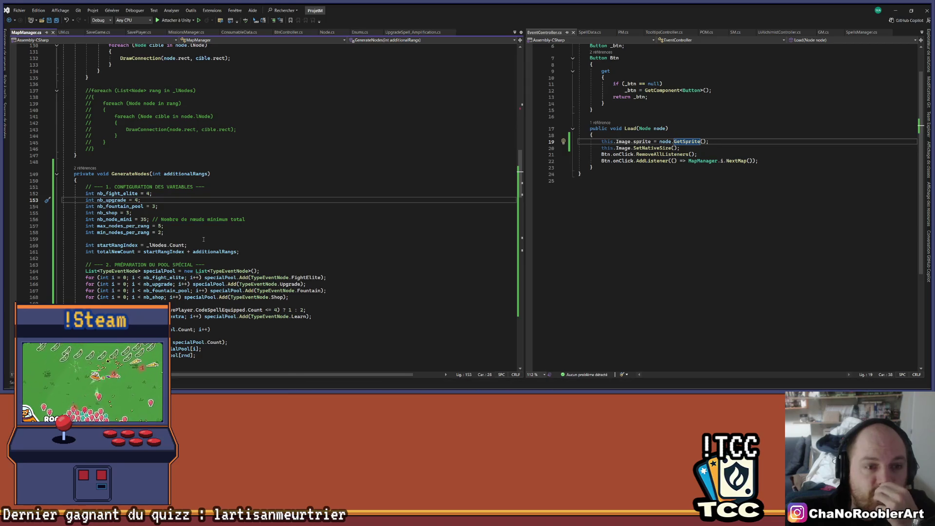
- Jump via CodeLens to InitMap's GenerateNodes(10) call, then place the caret after the RectTransform property
click(84, 167)
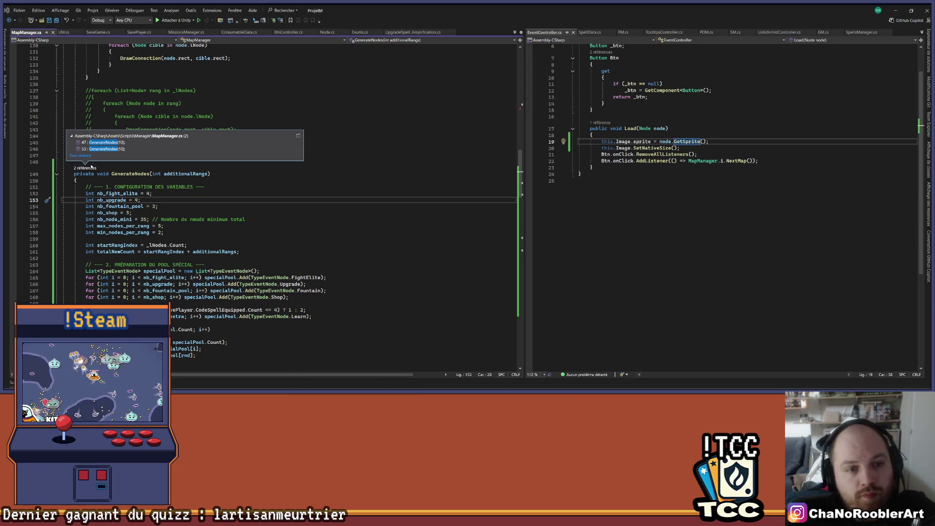
double_click(110, 140)
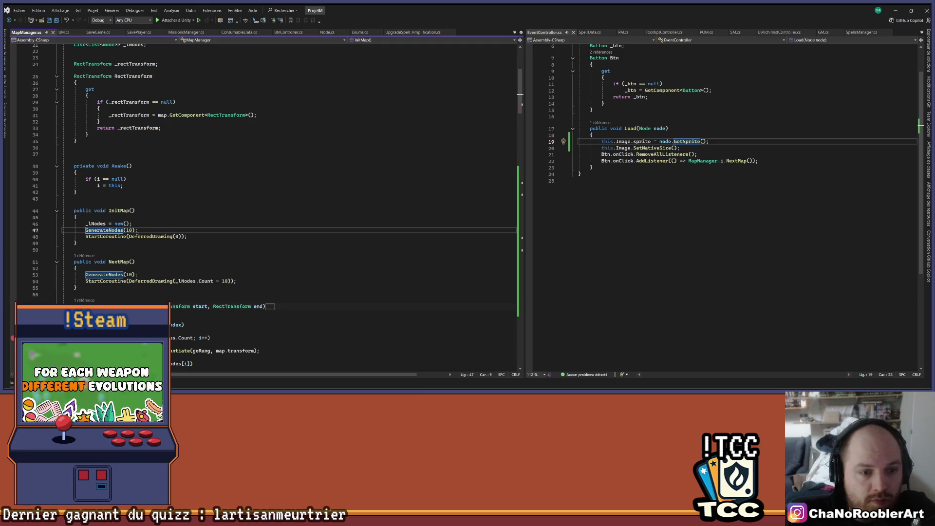
scroll(141, 231, down, 2)
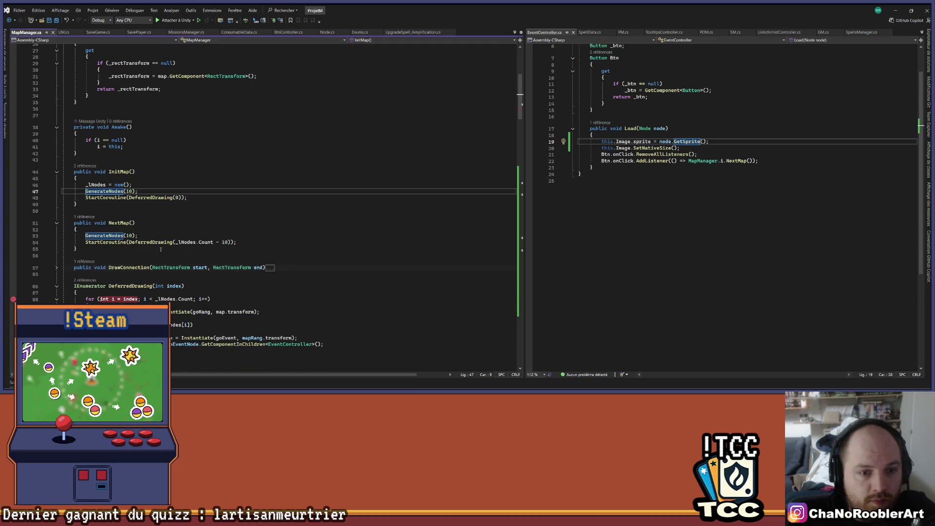
scroll(161, 249, up, 2)
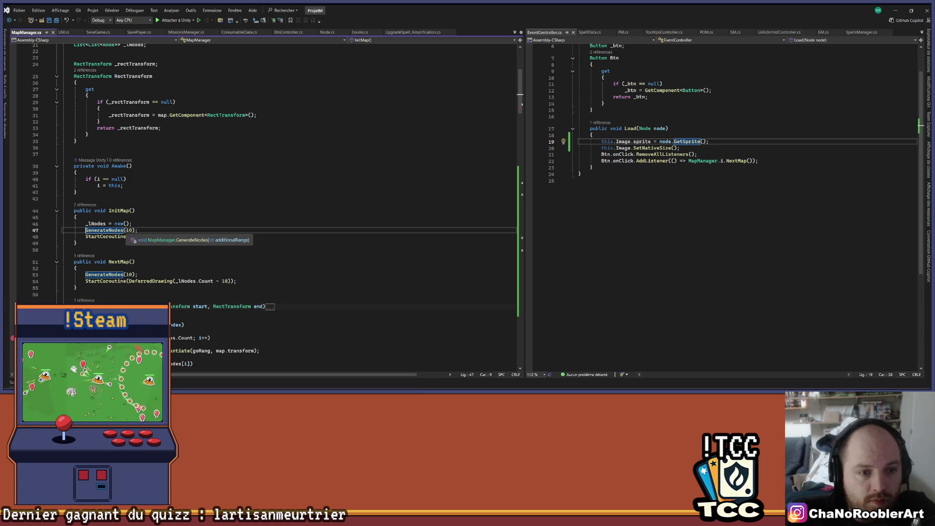
click(128, 230)
scroll(202, 225, up, 7)
scroll(97, 110, down, 4)
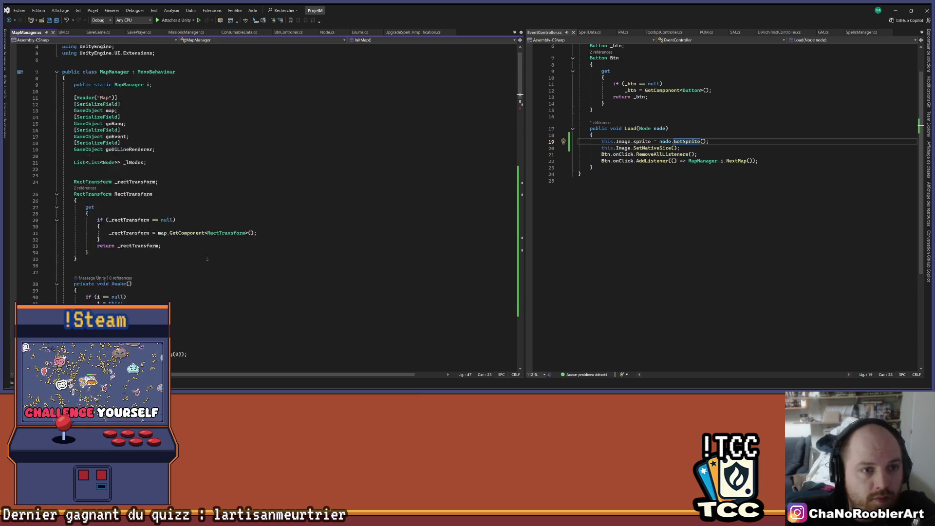
click(98, 110)
click(108, 209)
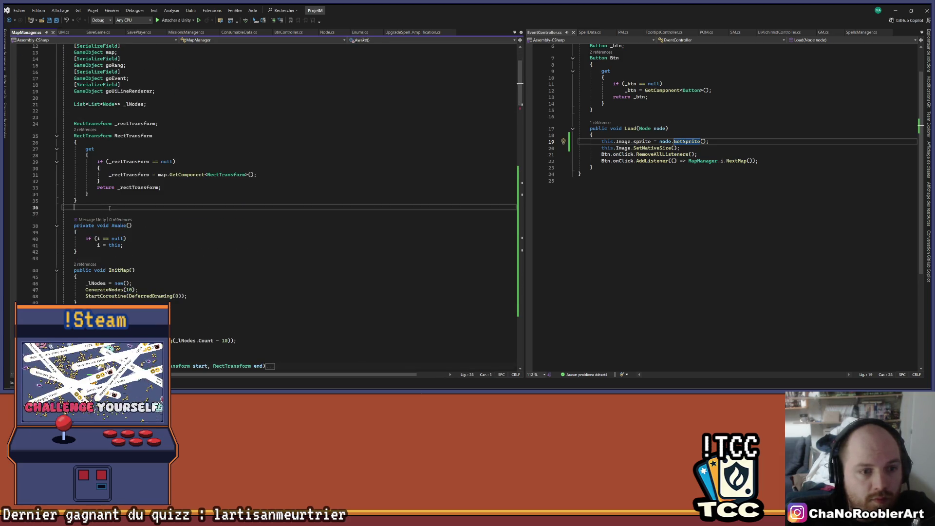
- Declare a new const int NB_RANG_BY_TREE in MapManager.cs
key(Return)
text(const )
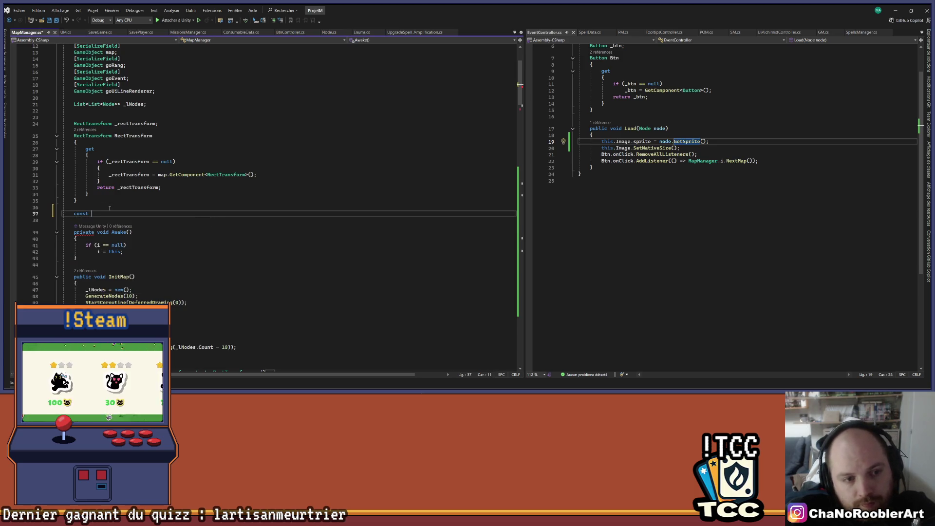
text(int NB_RANF)
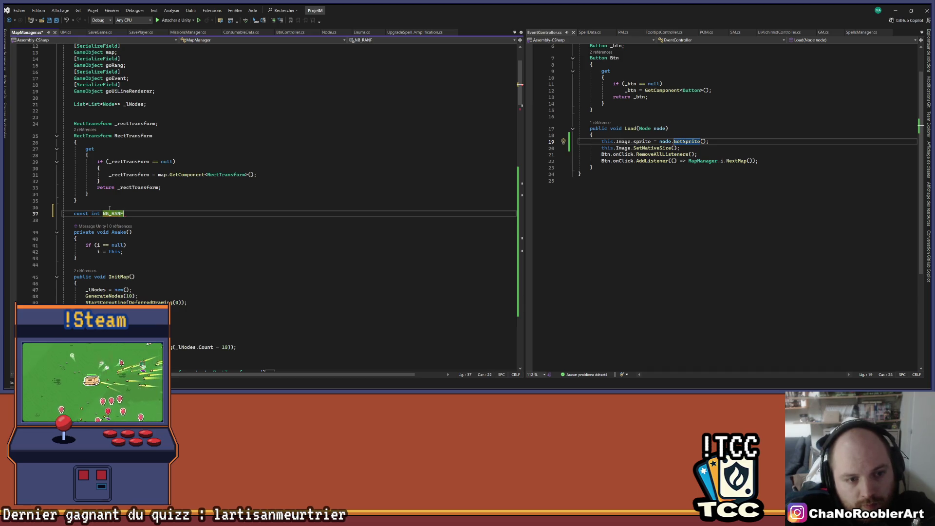
key(BackSpace)
text(G_B)
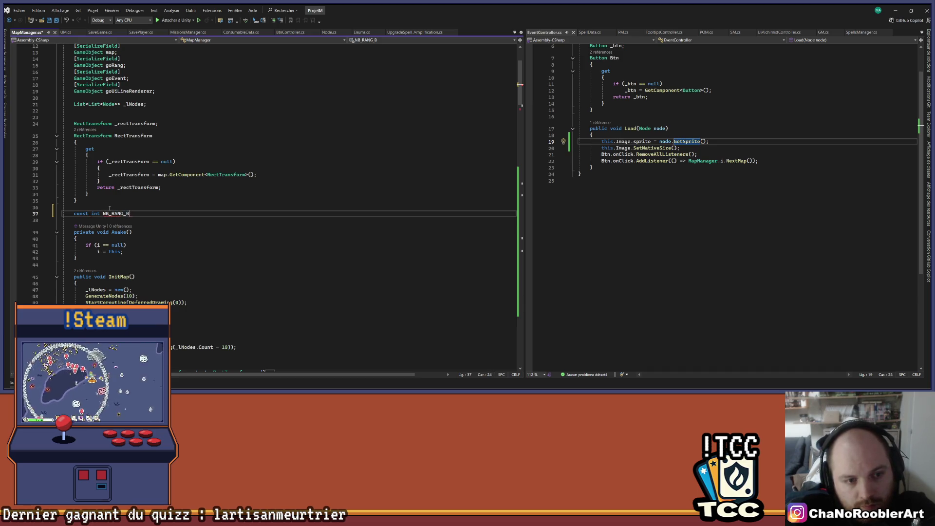
text( TREE =)
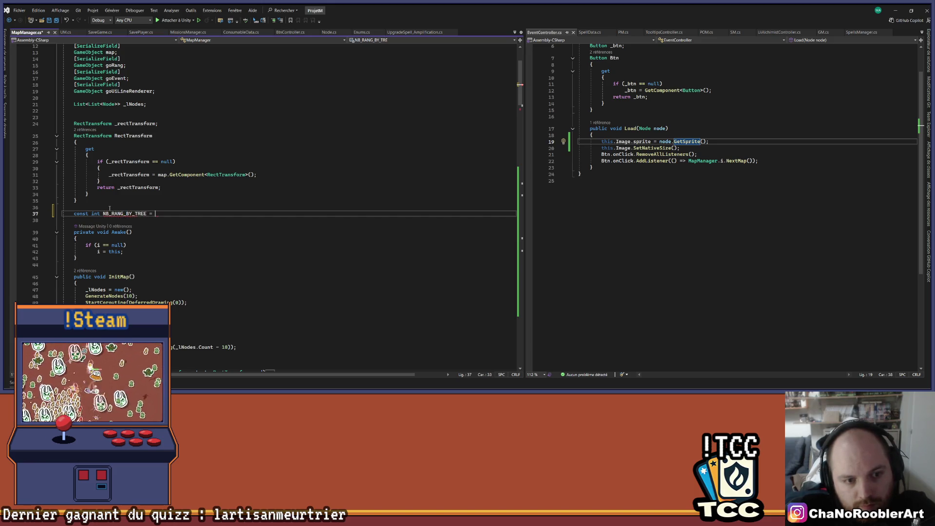
text(0;)
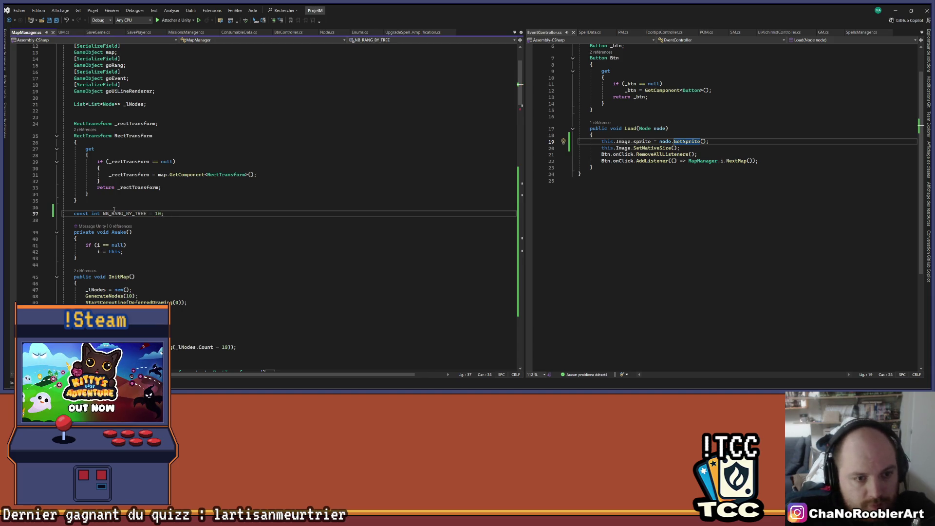
scroll(122, 193, down, 2)
- Replace the hard-coded 10s in InitMap, NextMap and _lNodes.Count - 10 with NB_RANG_BY_TREE
double_click(130, 177)
key(ctrl+c)
key(ctrl+r)
key(ctrl+r)
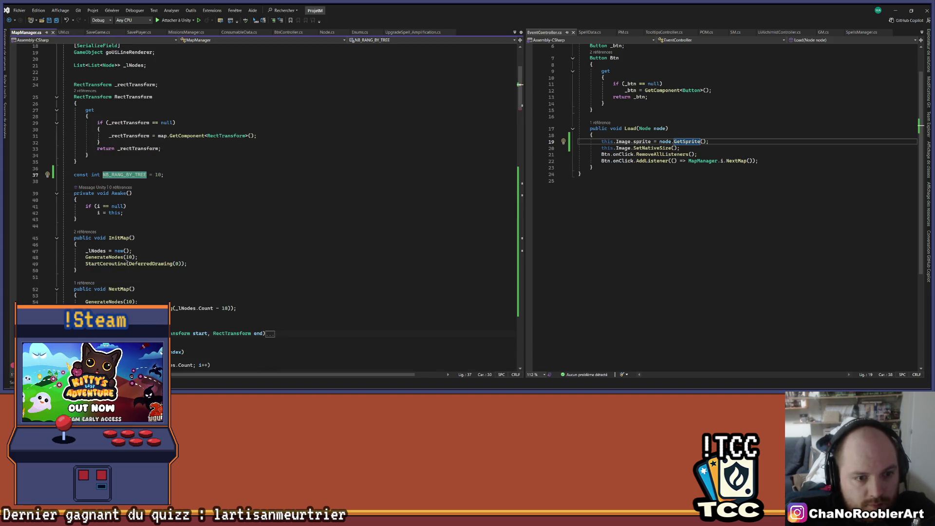
double_click(130, 257)
key(ctrl+v)
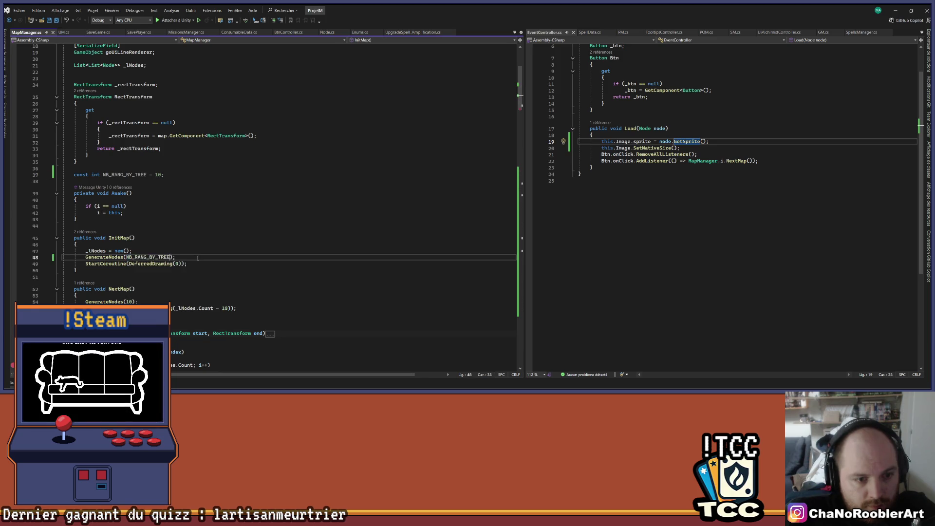
scroll(130, 258, down, 3)
double_click(130, 243)
key(ctrl+v)
click(225, 250)
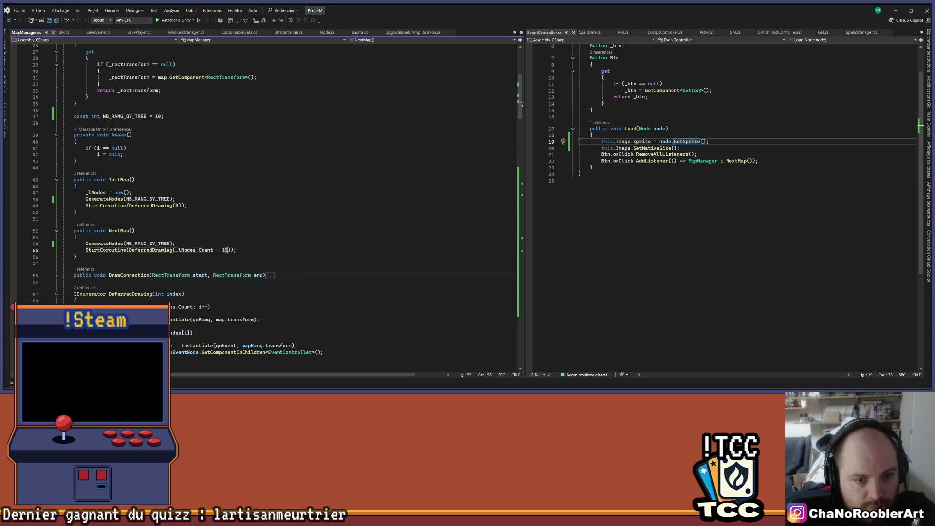
double_click(225, 250)
key(ctrl+v)
- Change NB_RANG_BY_TREE's value to 12, save MapManager.cs and return to Unity
scroll(155, 140, up, 3)
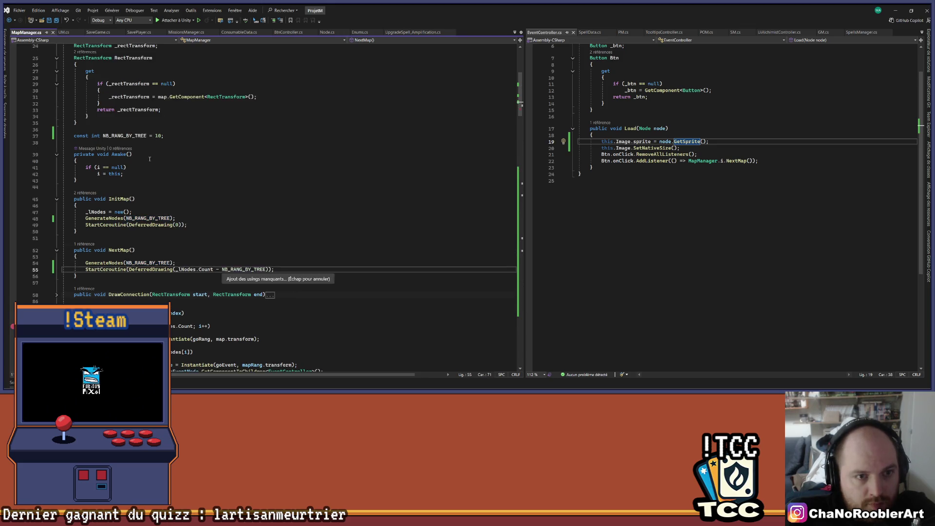
double_click(157, 136)
key(ctrl+space)
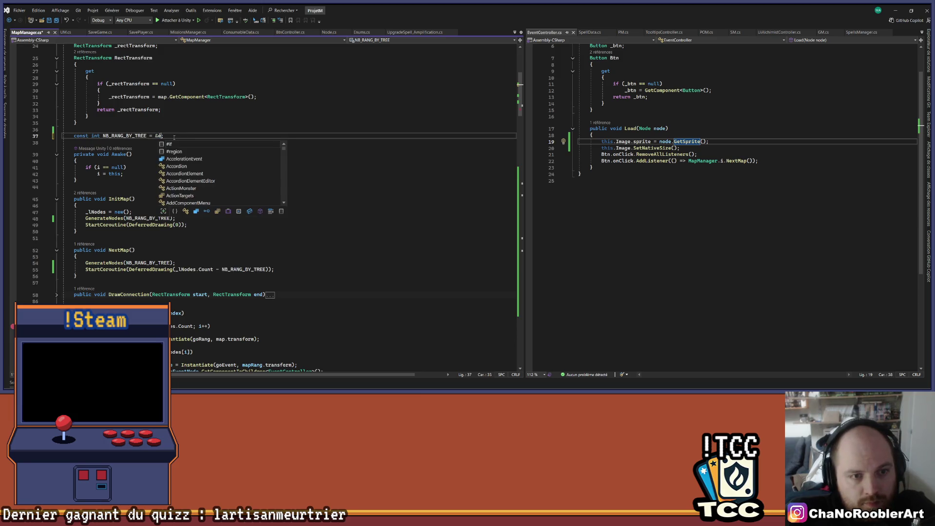
key(Escape)
click(157, 136)
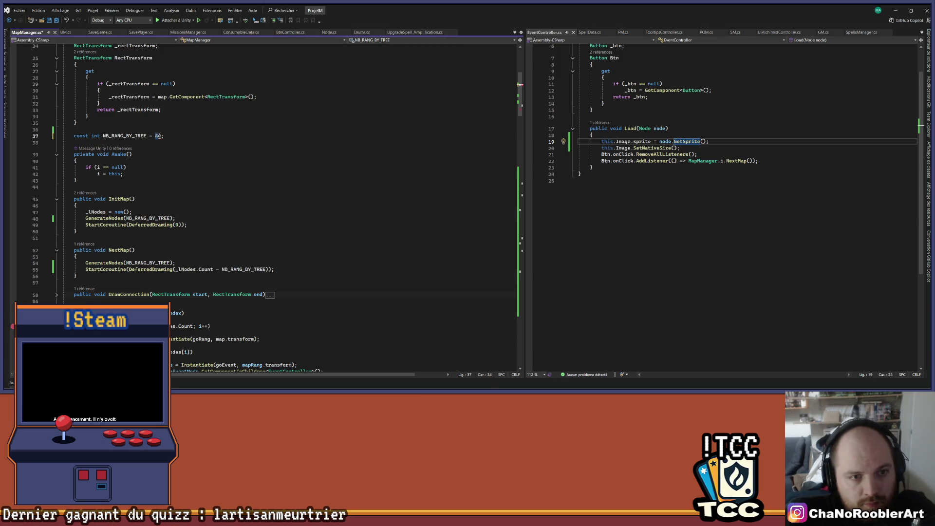
click(170, 136)
key(ctrl+s)
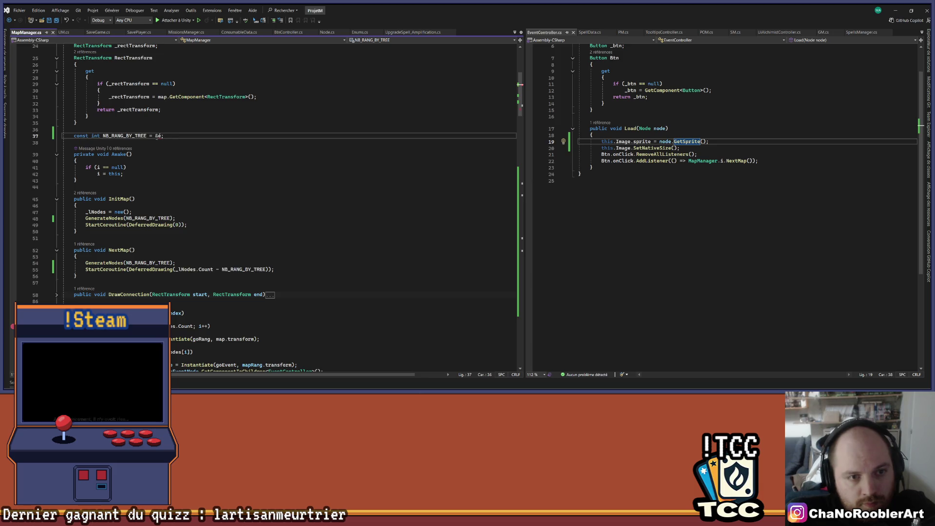
key(Left)
key(BackSpace)
key(BackSpace)
text(&é)
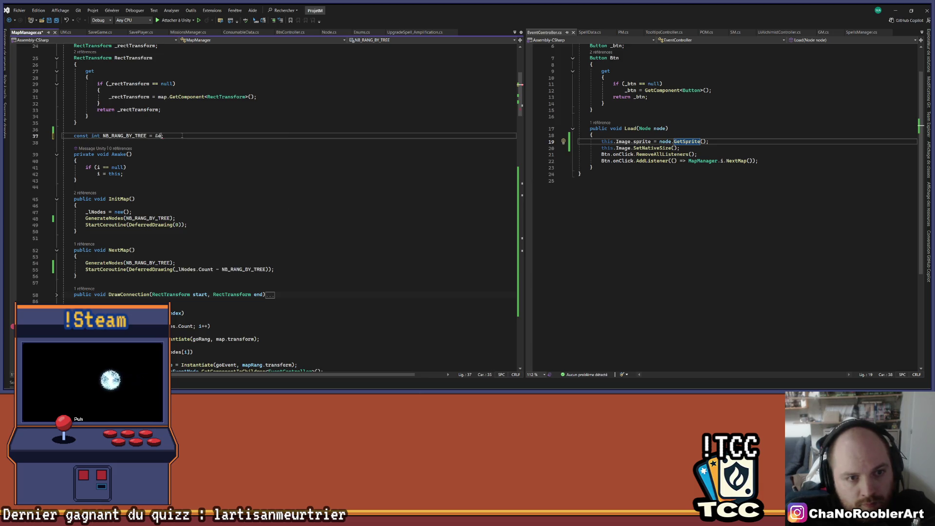
key(BackSpace)
key(BackSpace)
text(12)
key(ctrl+s)
click(173, 138)
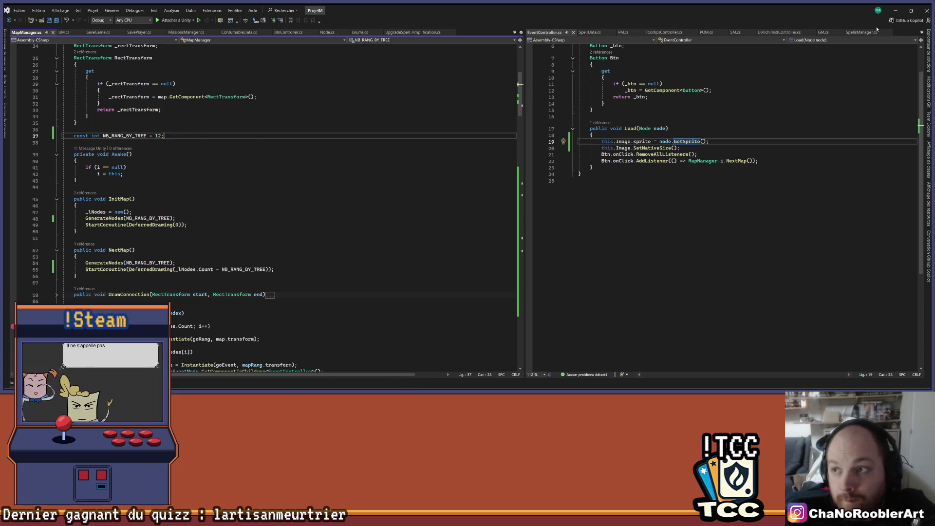
click(895, 11)
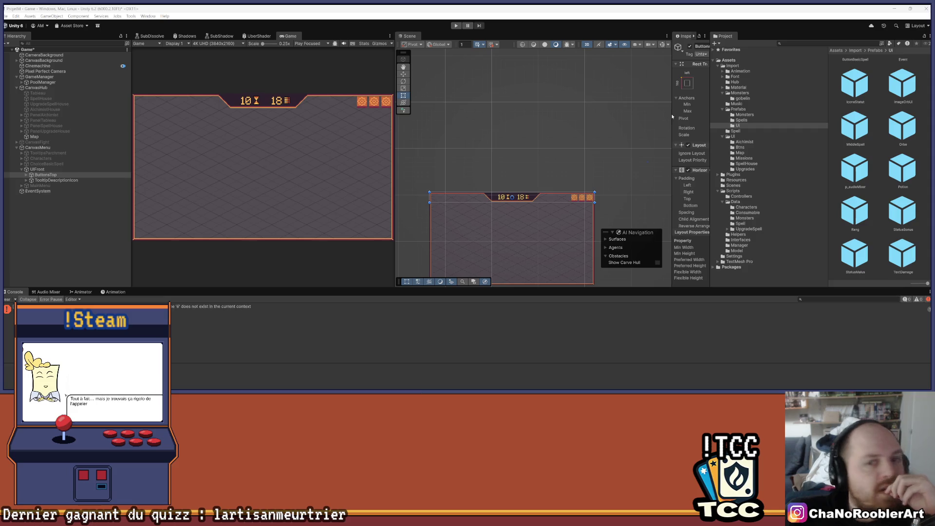
- Enter Play mode and, once the main menu loads, choose Continue to reach the map
click(456, 25)
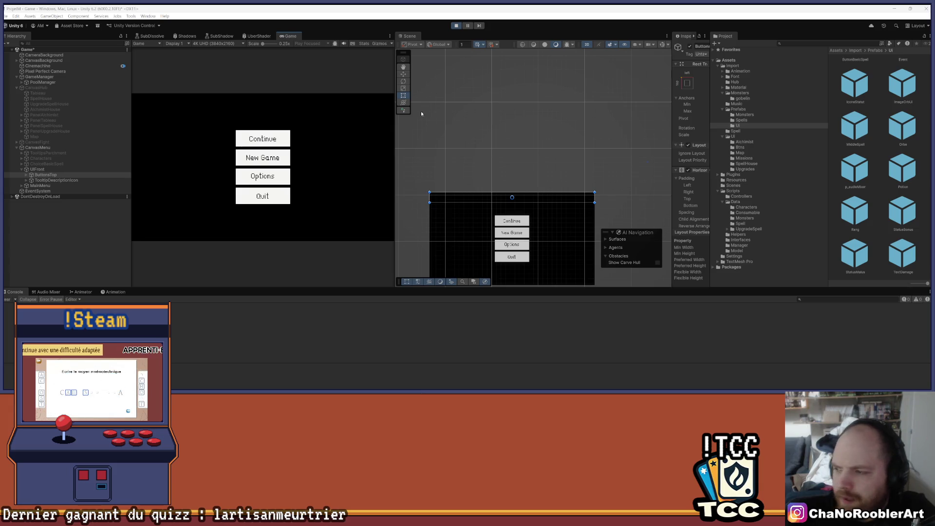
click(263, 139)
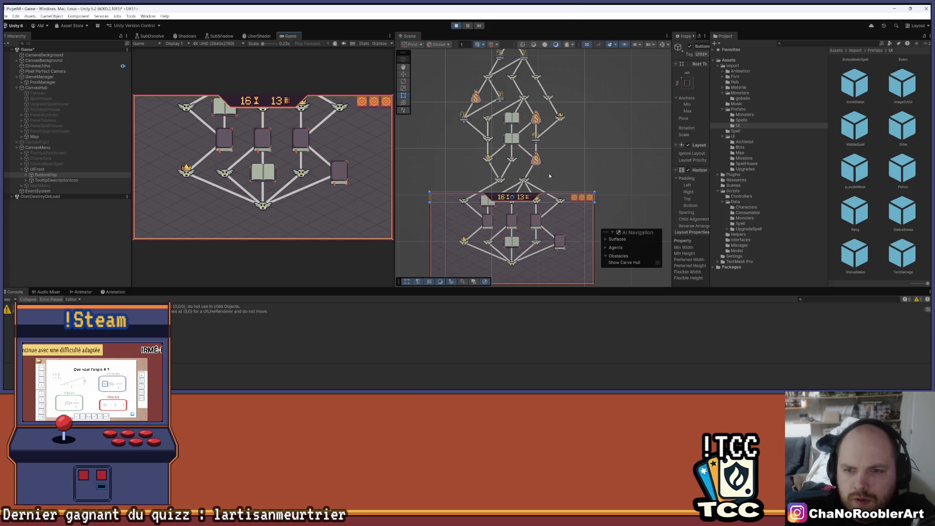
- Untick UIFront's active checkbox in the Inspector to hide its top-bar overlay
scroll(586, 170, down, 3)
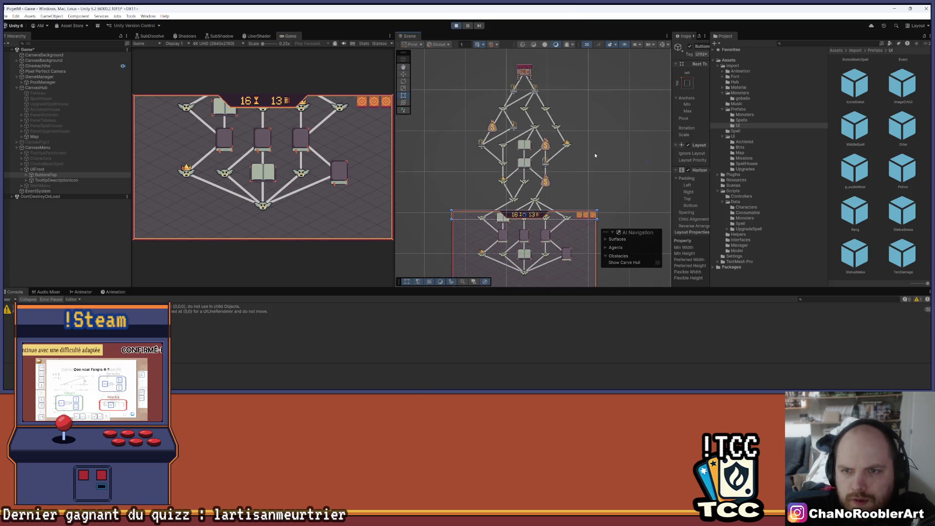
drag(586, 170, 570, 150)
scroll(569, 150, down, 1)
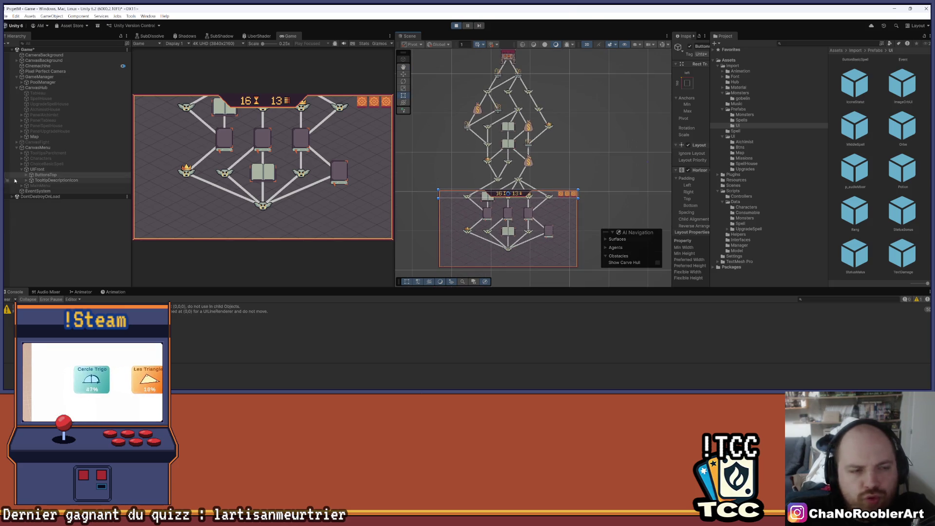
click(37, 169)
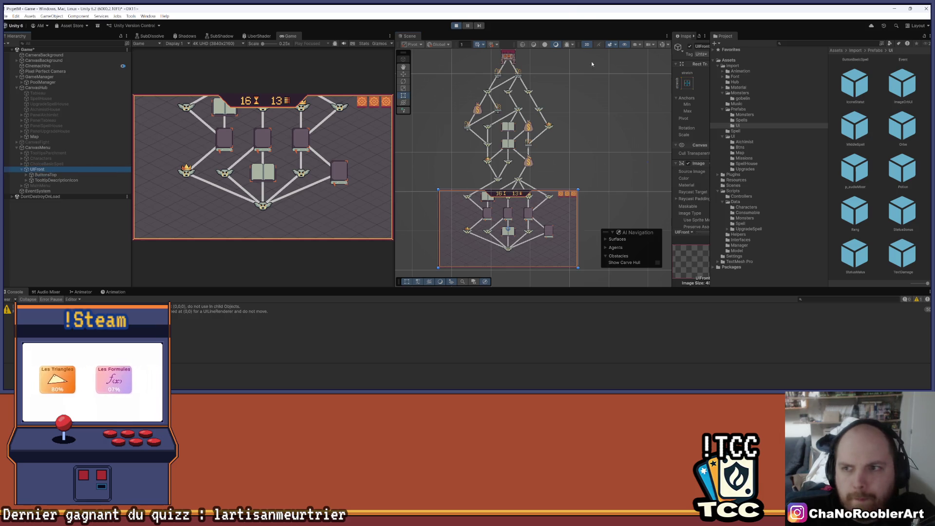
click(690, 45)
- Pan and zoom the Scene view to frame the upper branching section of the map
scroll(561, 162, up, 2)
mouse_move(561, 162)
mouse_down()
mouse_move(584, 123)
mouse_move(581, 162)
mouse_up()
scroll(575, 165, down, 1)
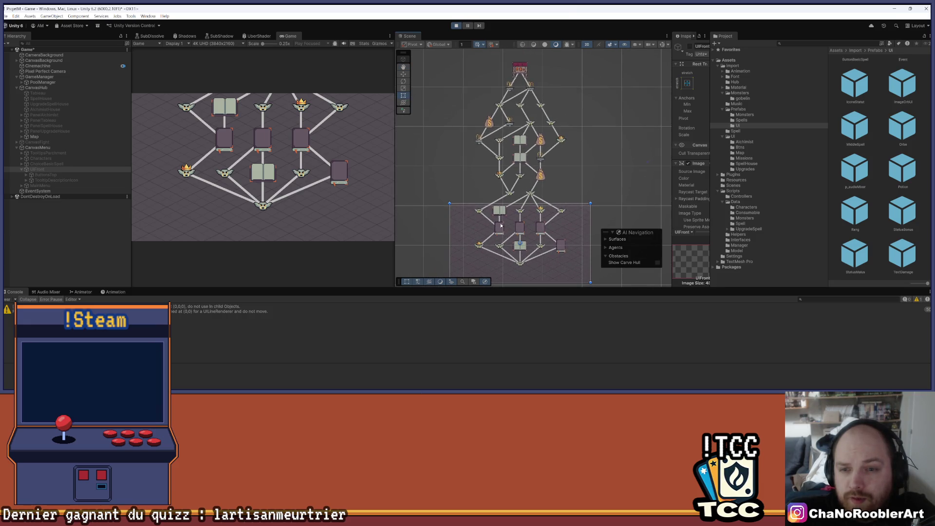
drag(582, 105, 564, 107)
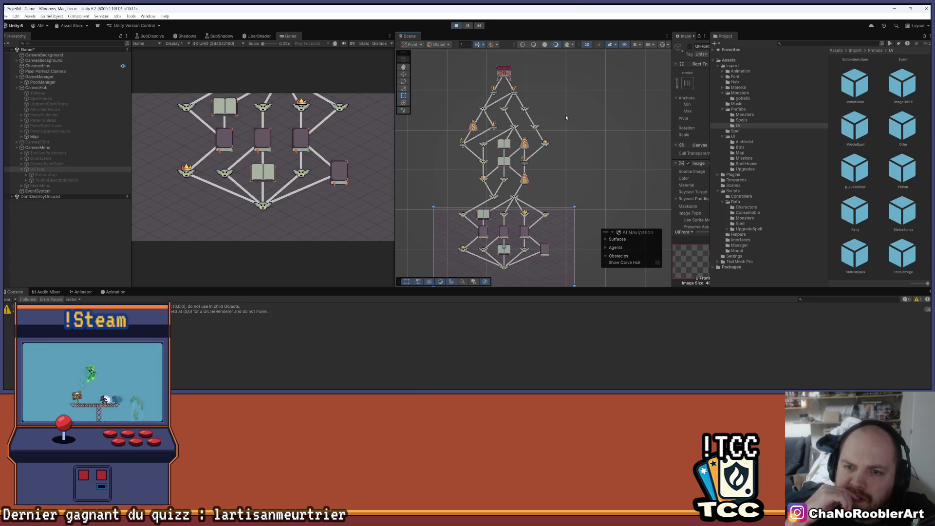
scroll(570, 160, up, 2)
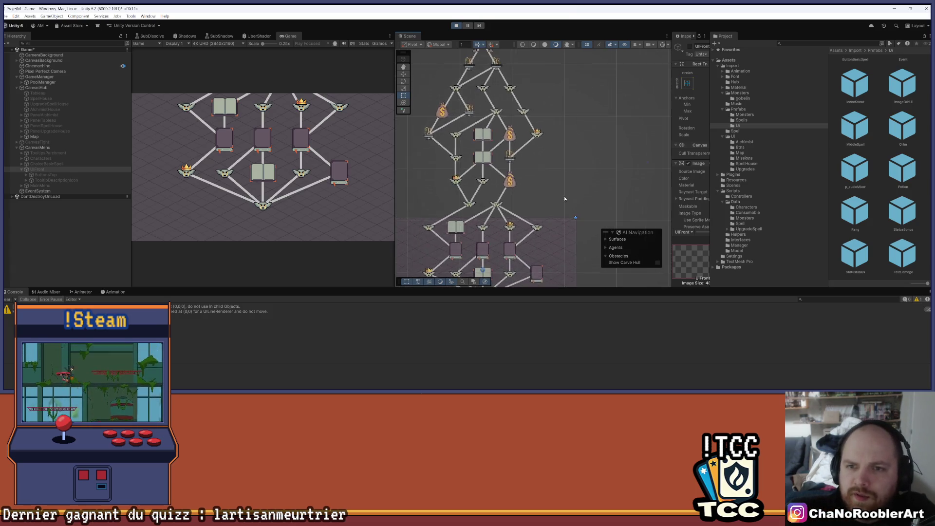
scroll(504, 263, up, 3)
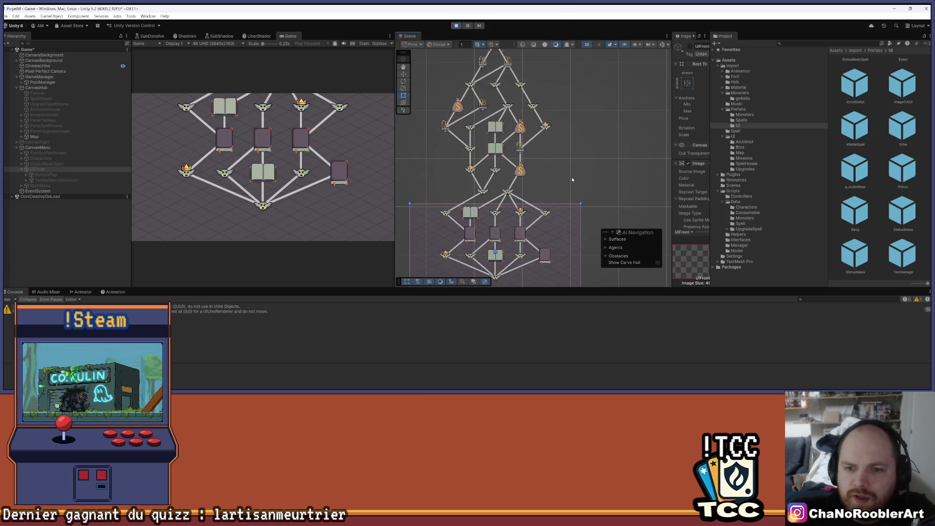
scroll(504, 263, up, 3)
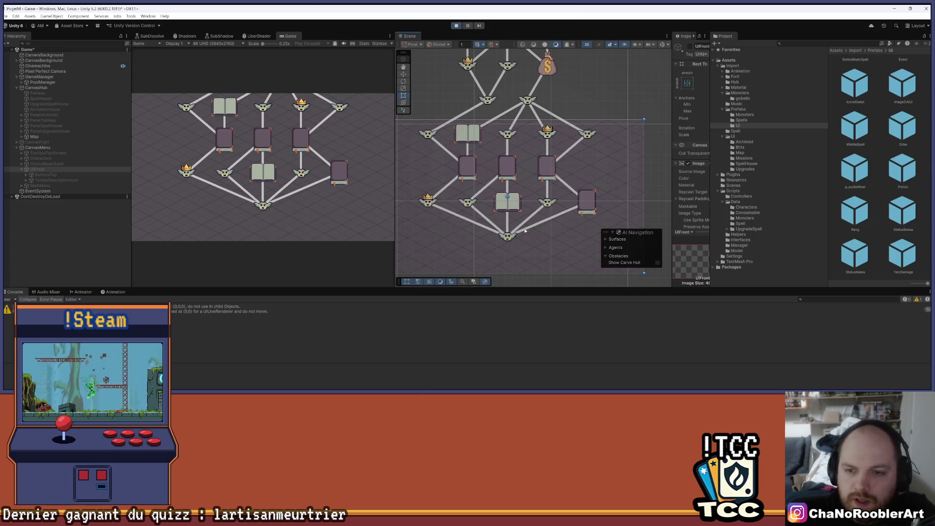
- Move down the Scene view to inspect the lower tree of chests, money bags and battle nodes
drag(525, 230, 518, 254)
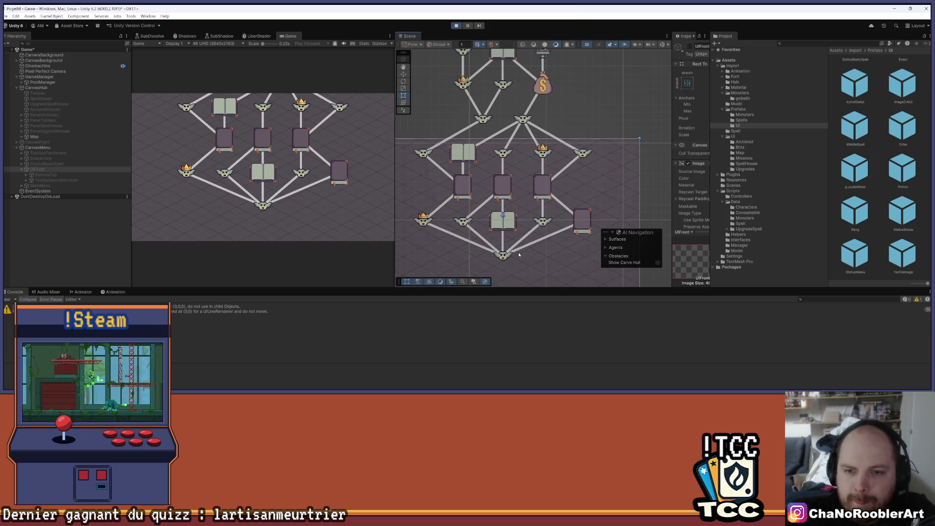
scroll(503, 255, down, 2)
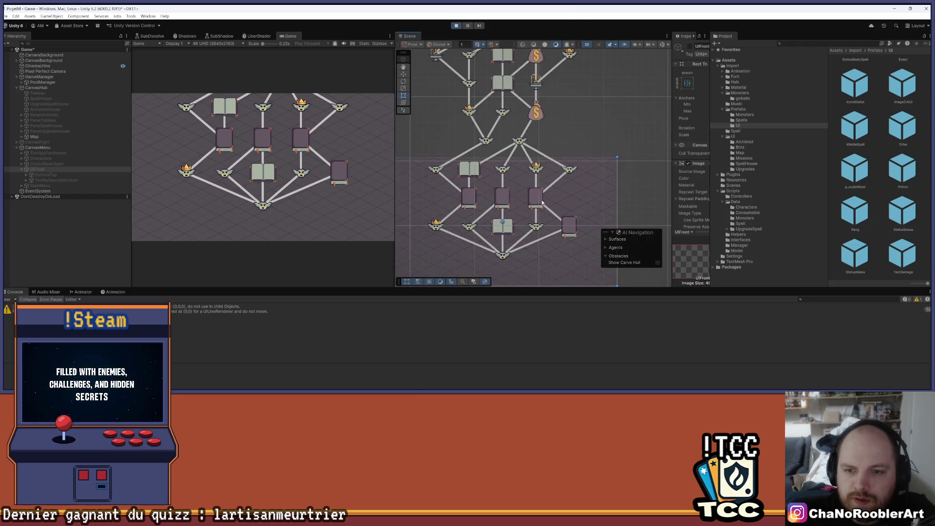
drag(542, 202, 540, 213)
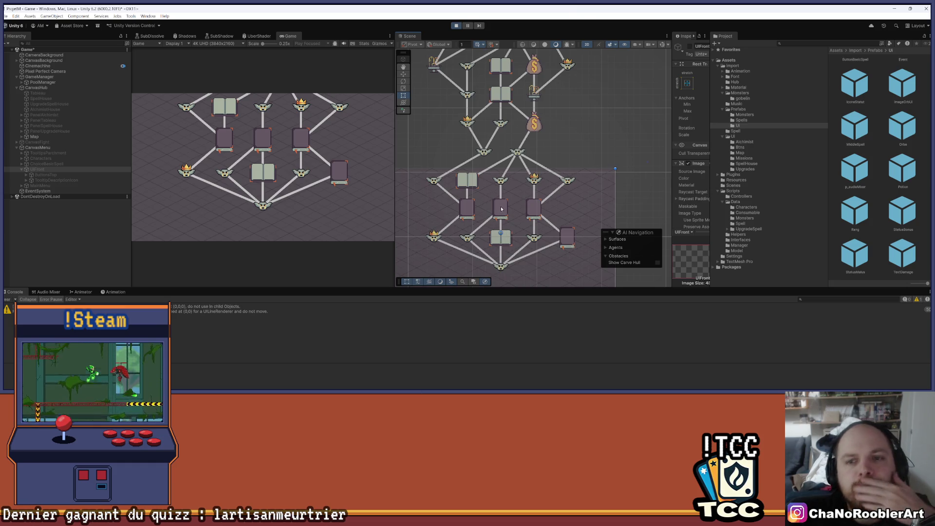
scroll(501, 209, down, 1)
scroll(535, 176, down, 2)
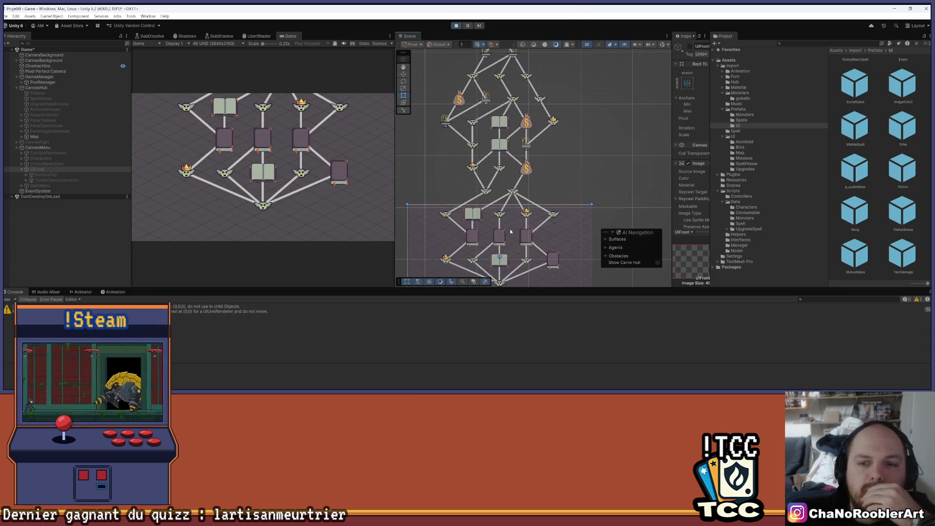
scroll(510, 232, down, 2)
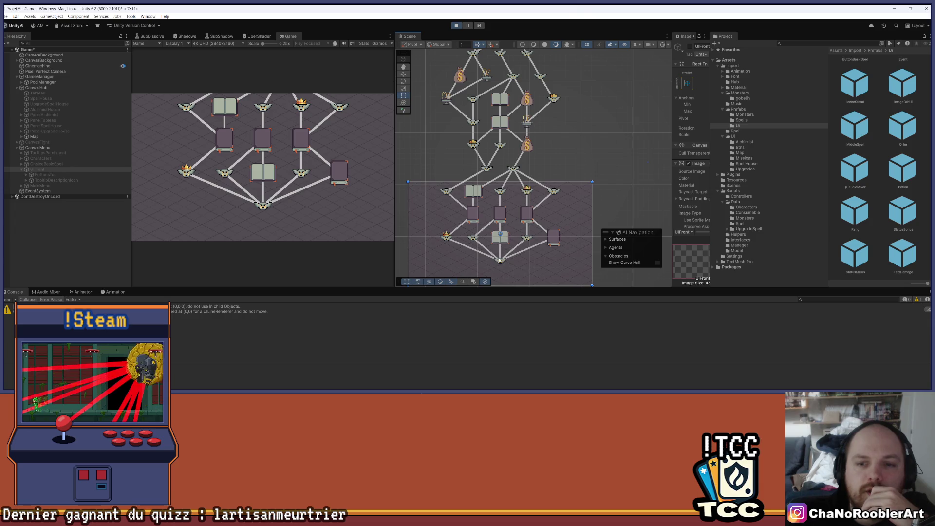
scroll(575, 177, down, 3)
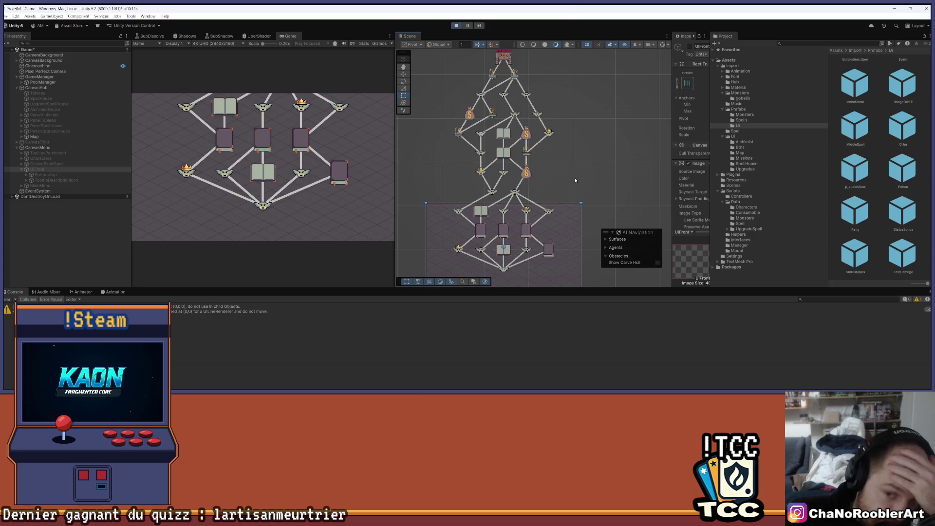
scroll(485, 247, up, 3)
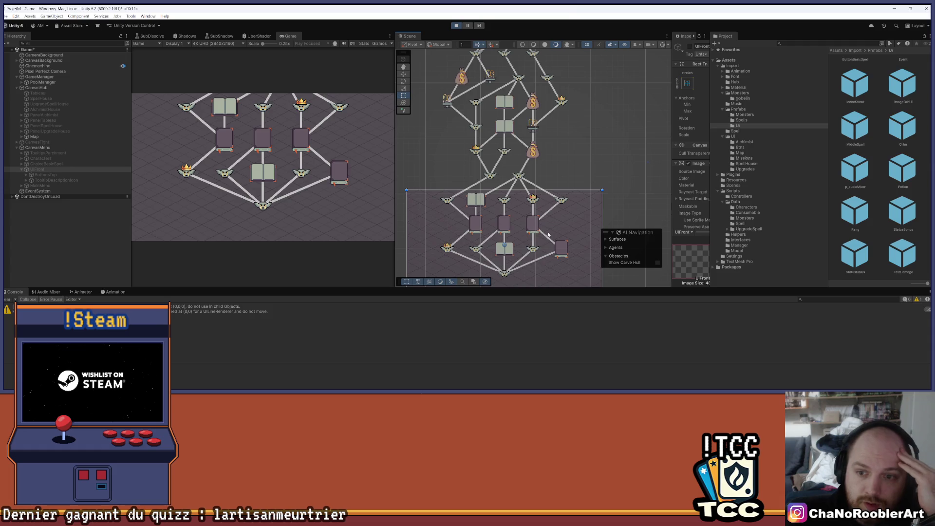
scroll(554, 223, down, 2)
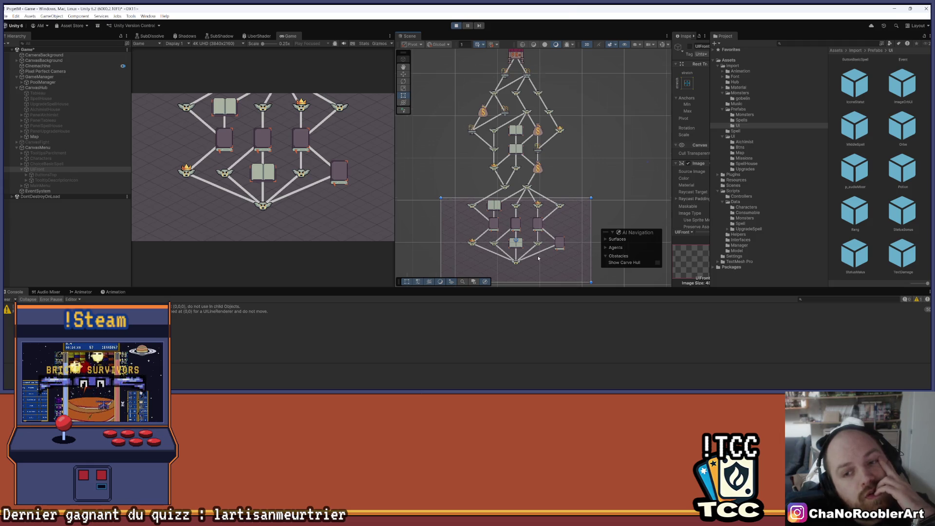
scroll(538, 259, up, 1)
drag(533, 258, 530, 244)
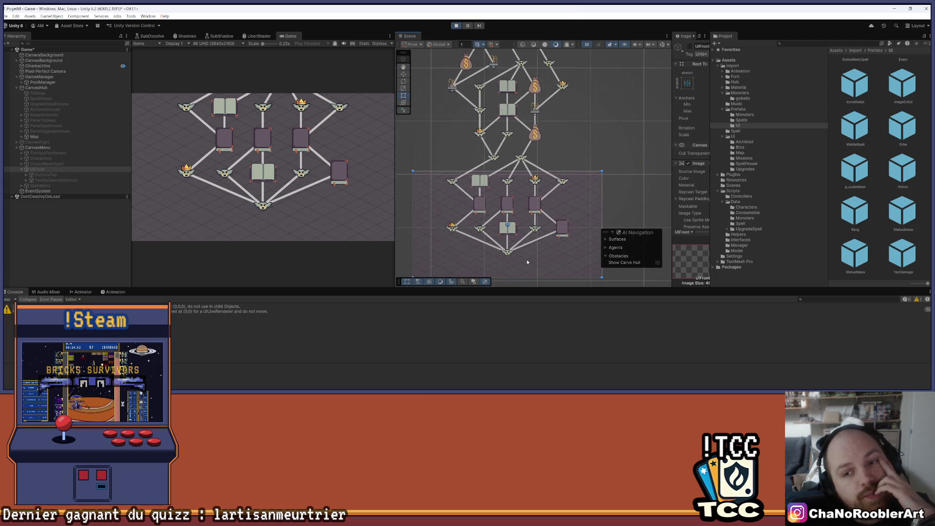
scroll(547, 153, down, 2)
drag(555, 156, 559, 177)
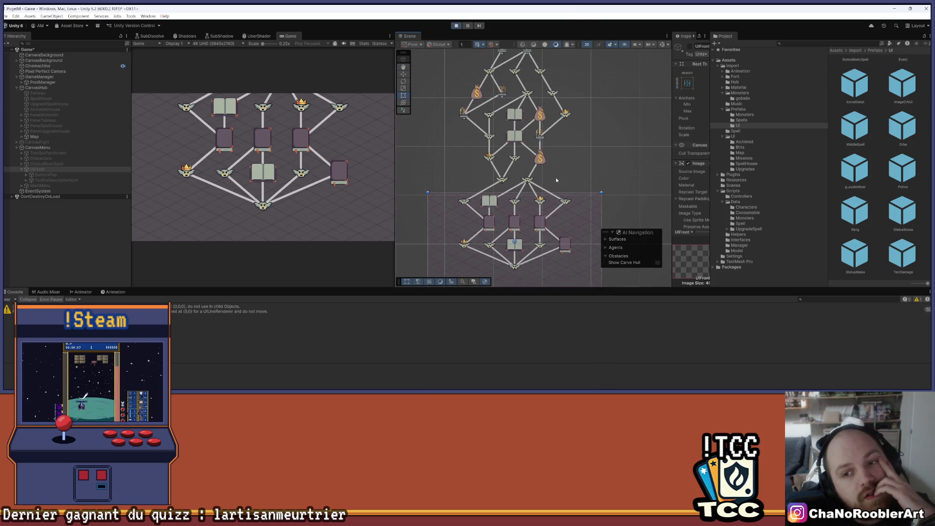
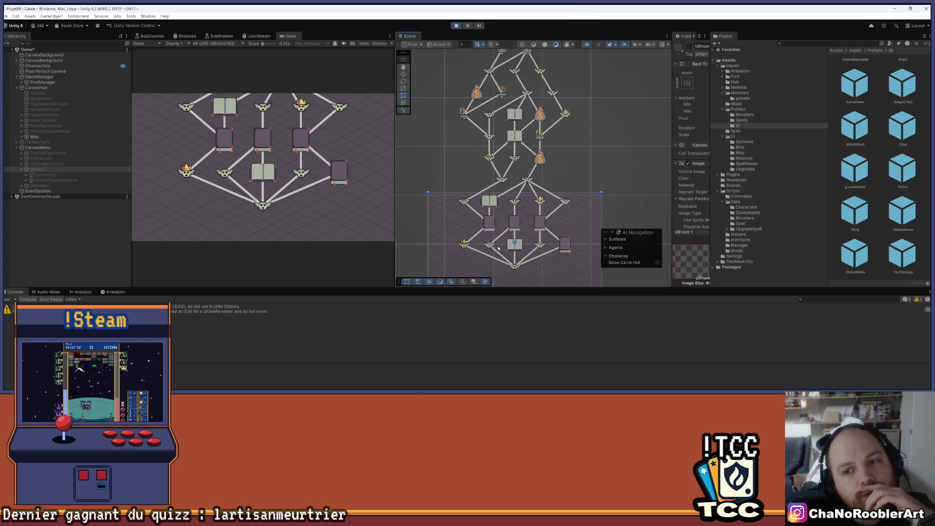
- Pan and zoom over the upper part of the generated map, around the shop node
drag(534, 197, 536, 203)
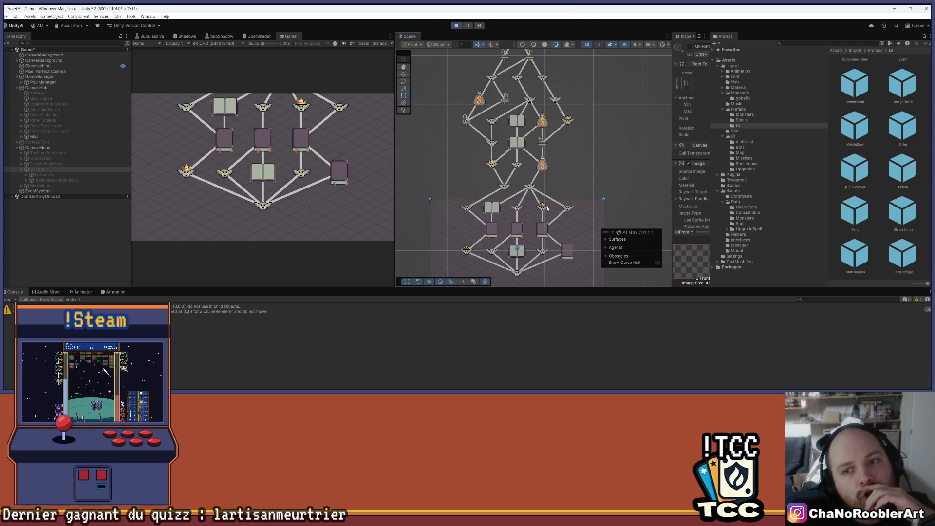
key(Up)
key(Up)
key(Up)
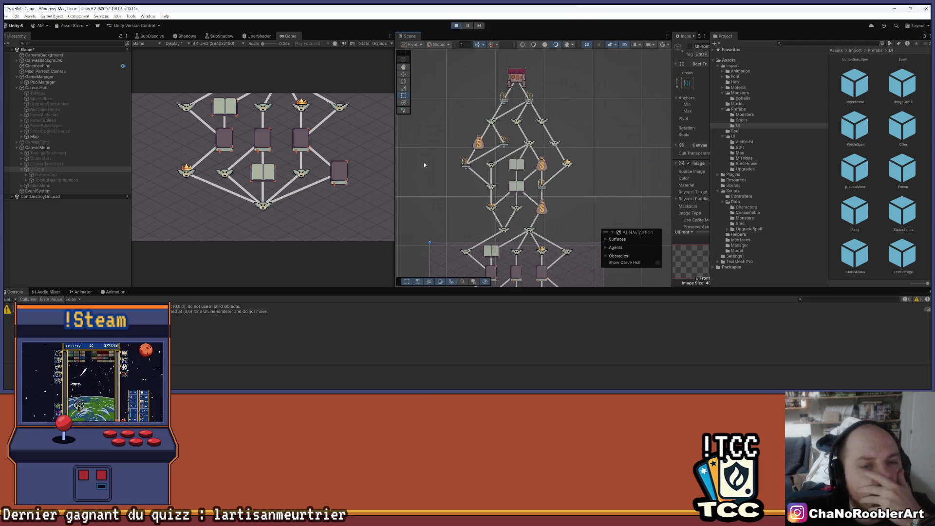
scroll(503, 140, down, 1)
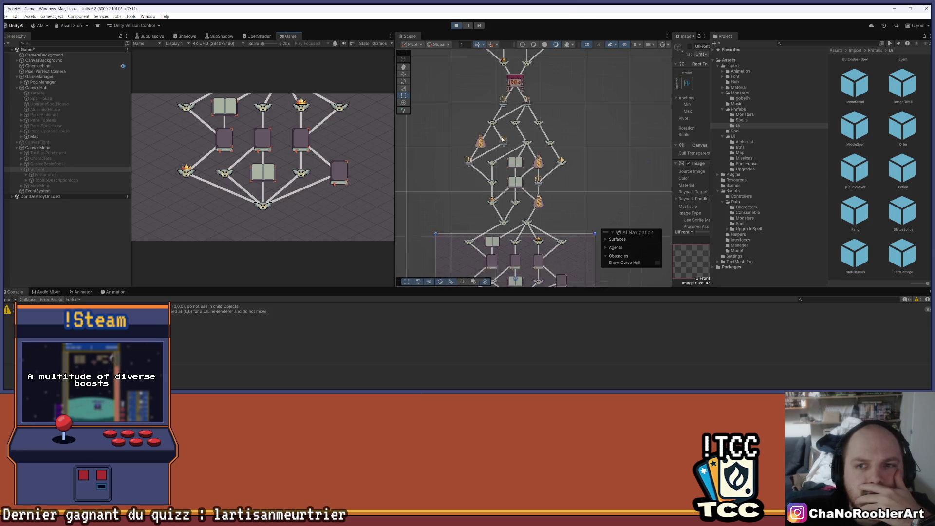
key(Up)
key(Up)
key(Up)
key(Down)
key(Down)
scroll(513, 237, up, 5)
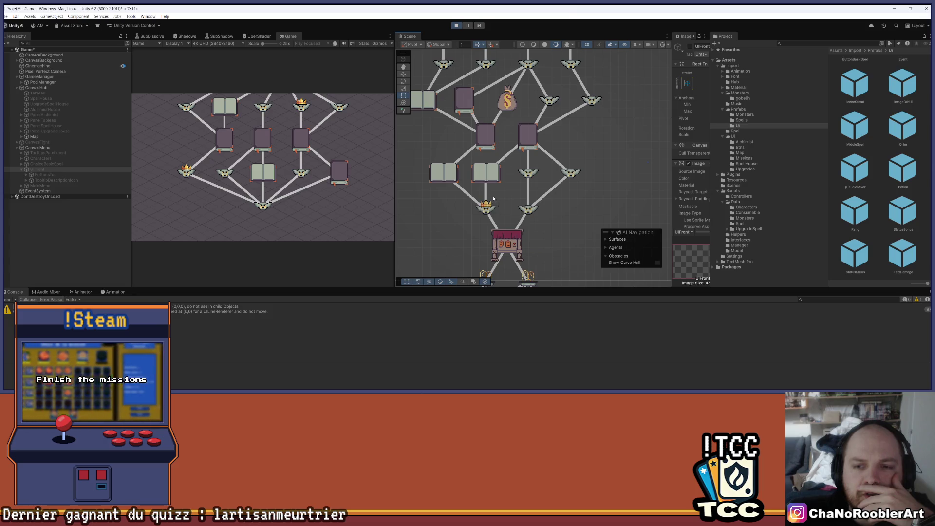
scroll(586, 196, down, 3)
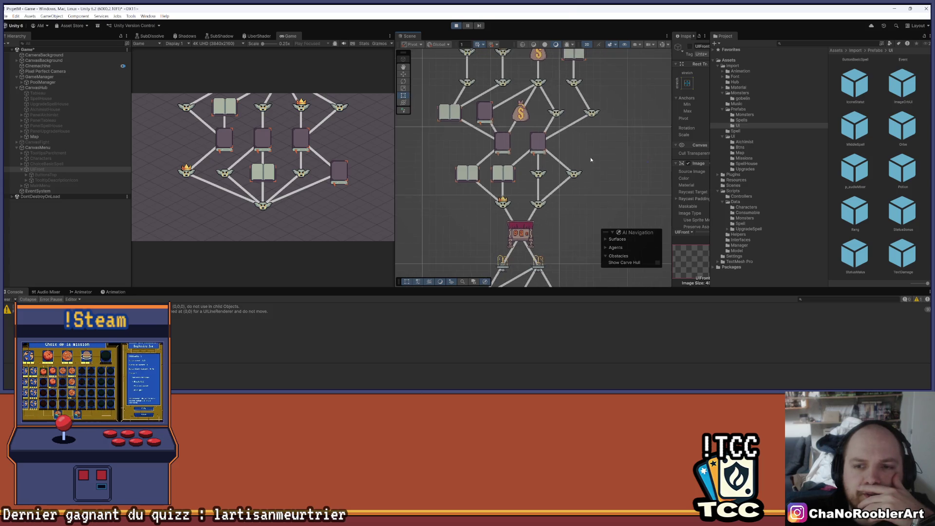
scroll(520, 197, down, 5)
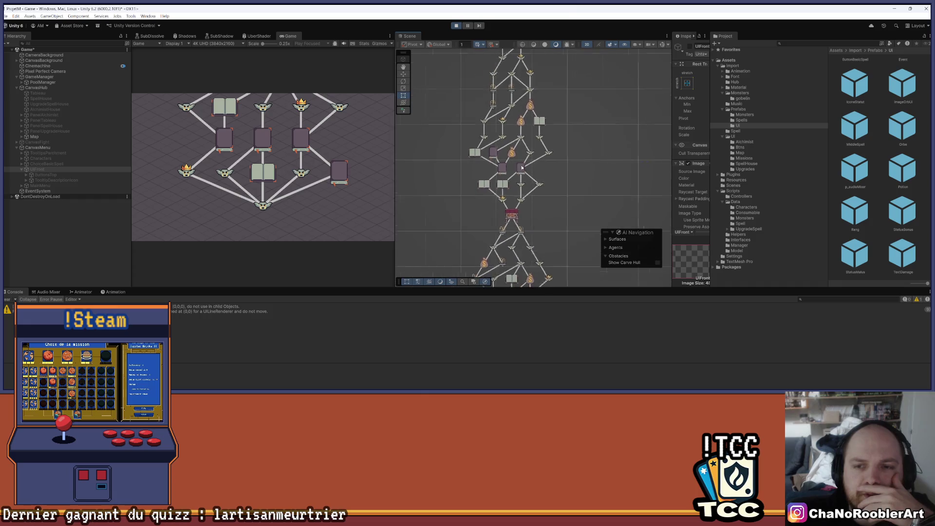
scroll(505, 132, down, 4)
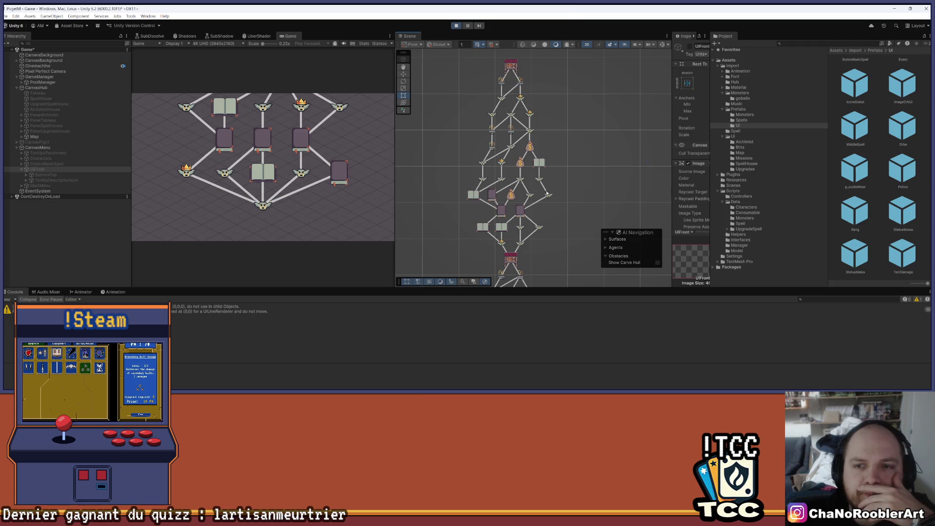
- Pan through the lower part of the node map, then exit Play mode
drag(555, 212, 535, 160)
mouse_move(526, 253)
mouse_down()
mouse_move(518, 206)
mouse_move(525, 271)
mouse_up()
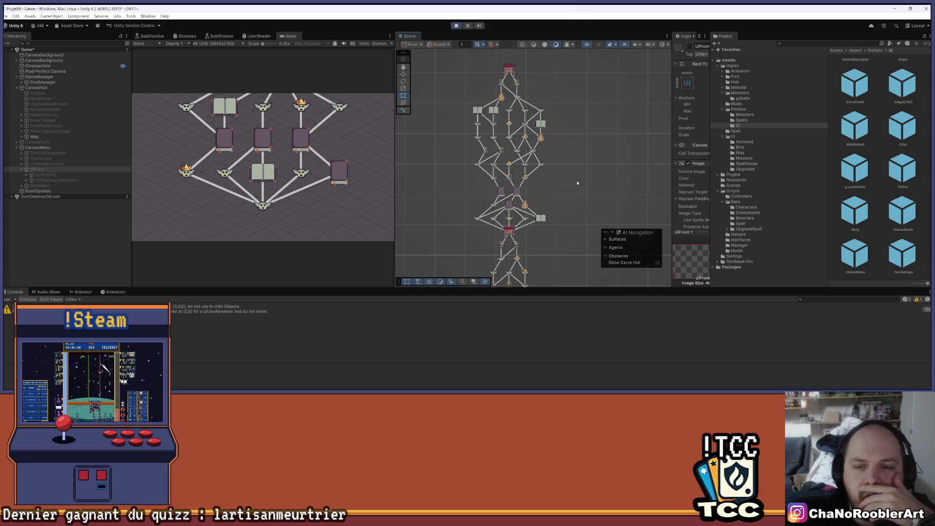
scroll(575, 181, down, 3)
drag(569, 179, 549, 98)
scroll(565, 185, up, 2)
scroll(568, 193, up, 4)
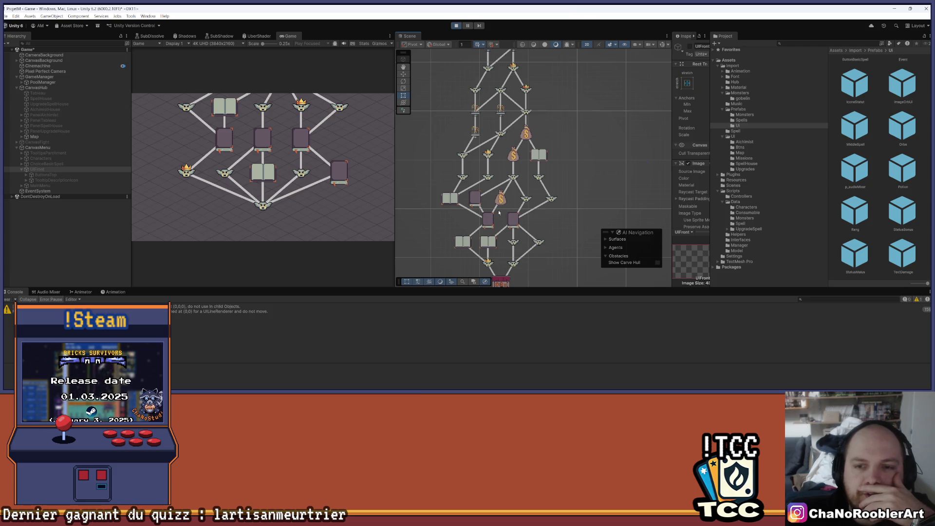
mouse_move(499, 213)
mouse_down()
mouse_move(537, 249)
mouse_move(538, 339)
mouse_up()
drag(456, 201, 482, 227)
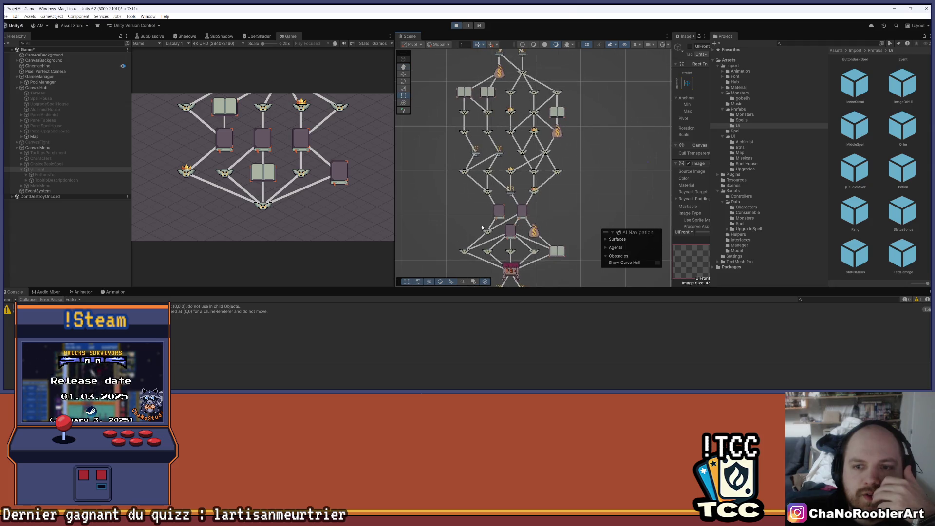
drag(525, 199, 520, 205)
drag(570, 173, 566, 180)
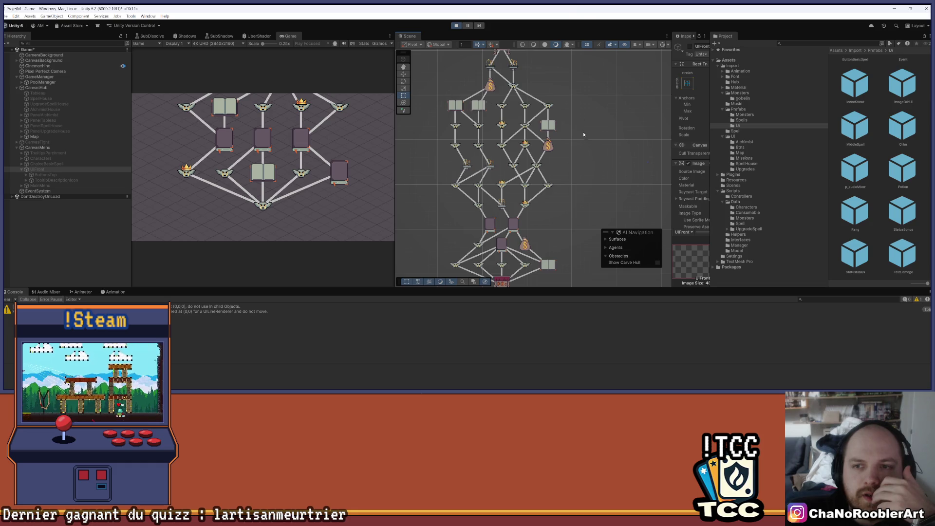
scroll(565, 182, down, 1)
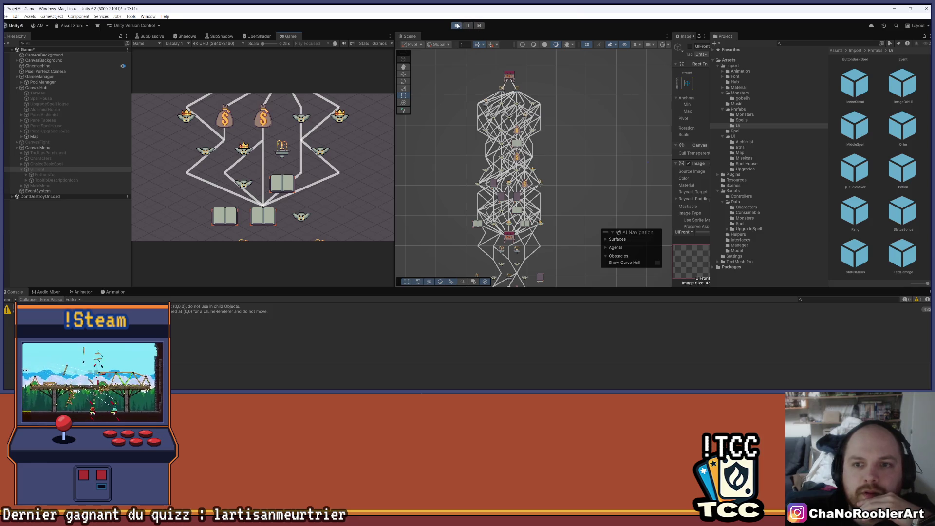
key(ctrl+p)
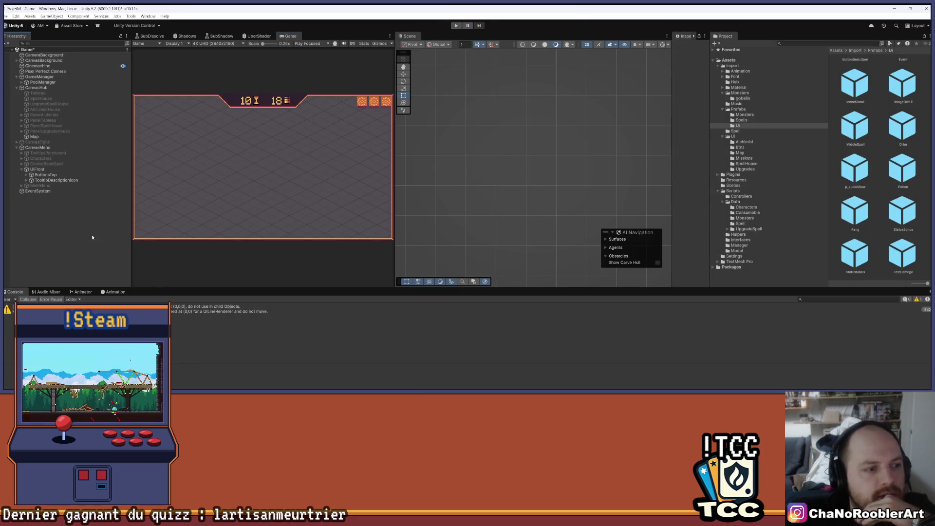
- Save the scene and frame the Map object, undoing a trial stretch of its rectangle
key(ctrl+s)
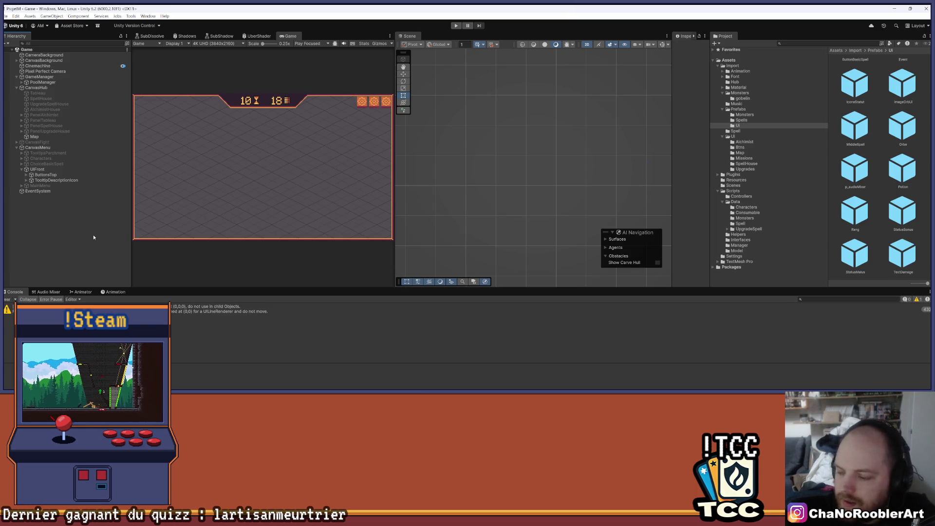
double_click(34, 136)
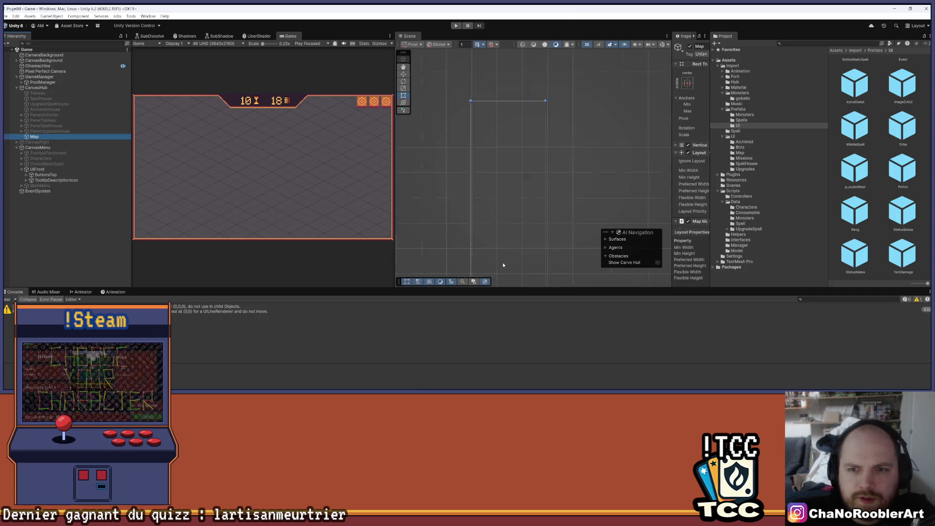
scroll(516, 151, up, 2)
drag(673, 108, 592, 117)
drag(516, 121, 544, 170)
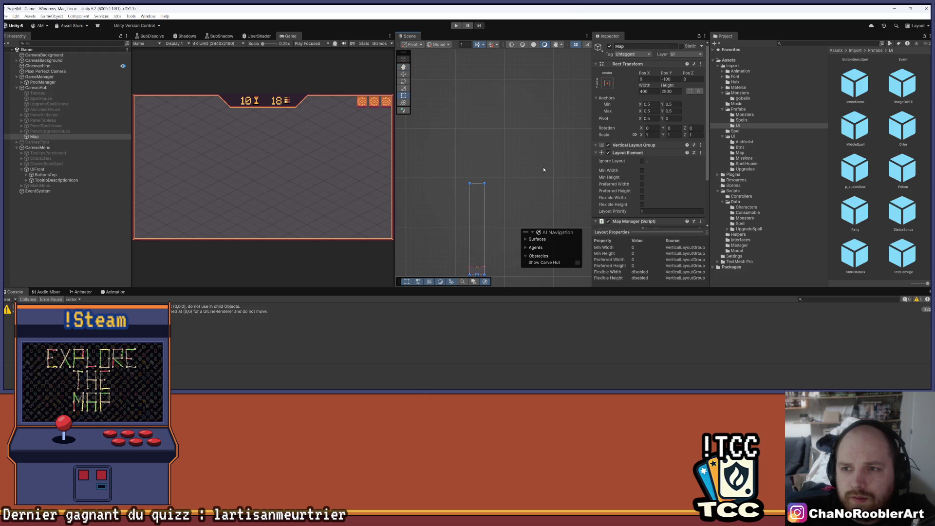
mouse_move(477, 184)
mouse_down()
mouse_move(478, 66)
mouse_move(497, 143)
mouse_move(495, 106)
mouse_up()
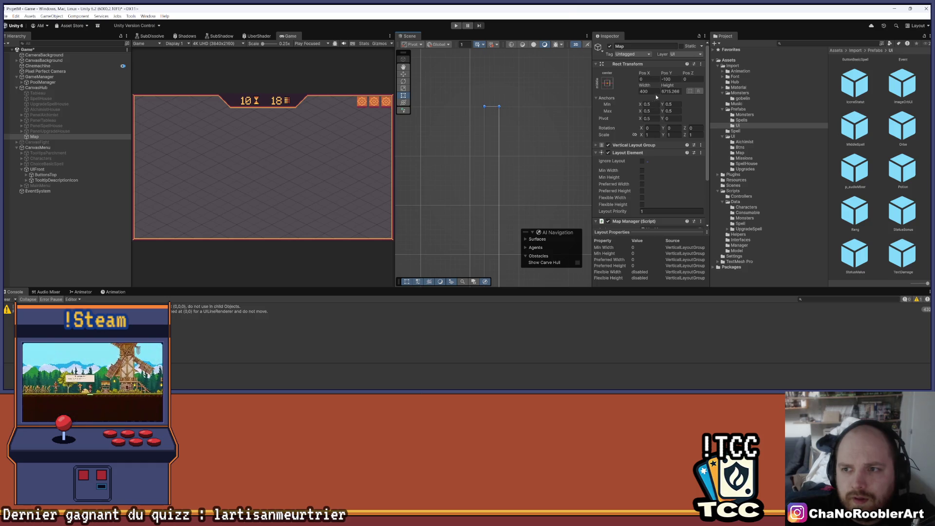
key(ctrl+z)
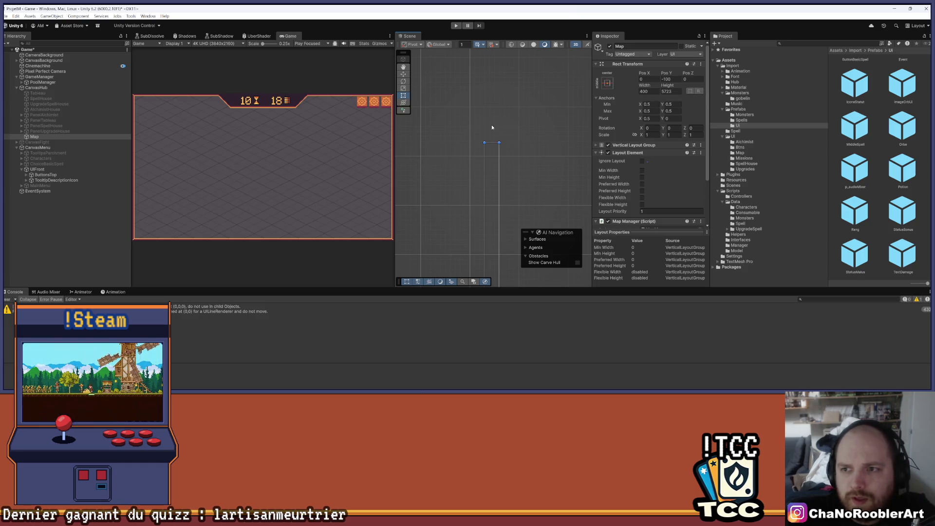
- Set the Map's Rect Transform Height to 8000, then deselect it
click(678, 91)
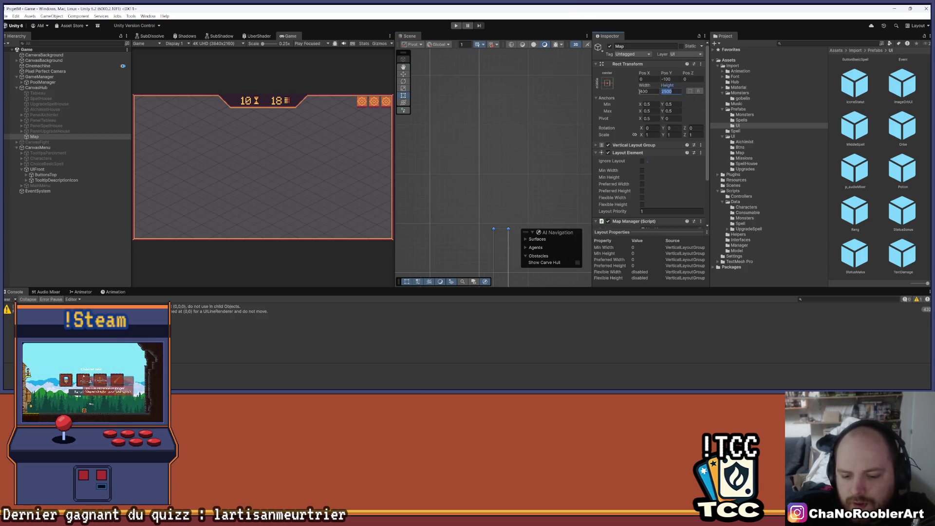
text(80)
key(Return)
scroll(555, 117, down, 3)
scroll(519, 161, down, 3)
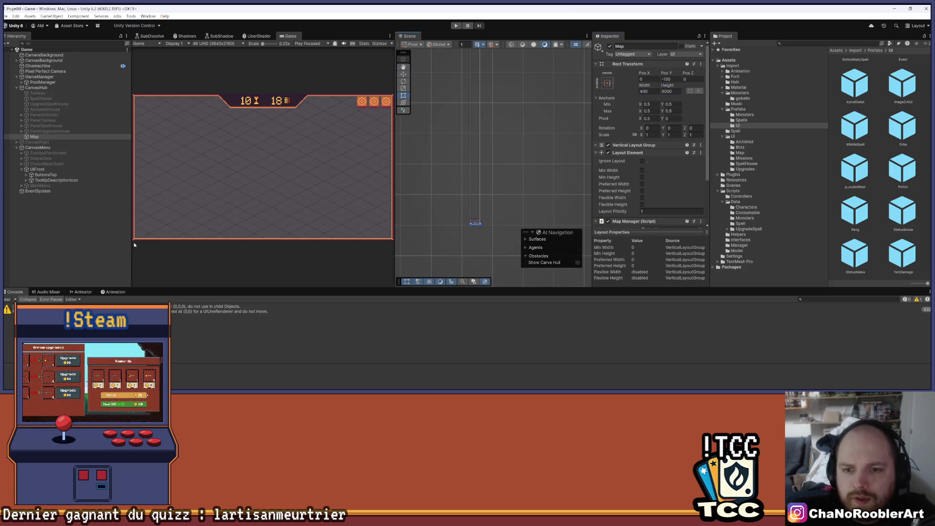
click(91, 241)
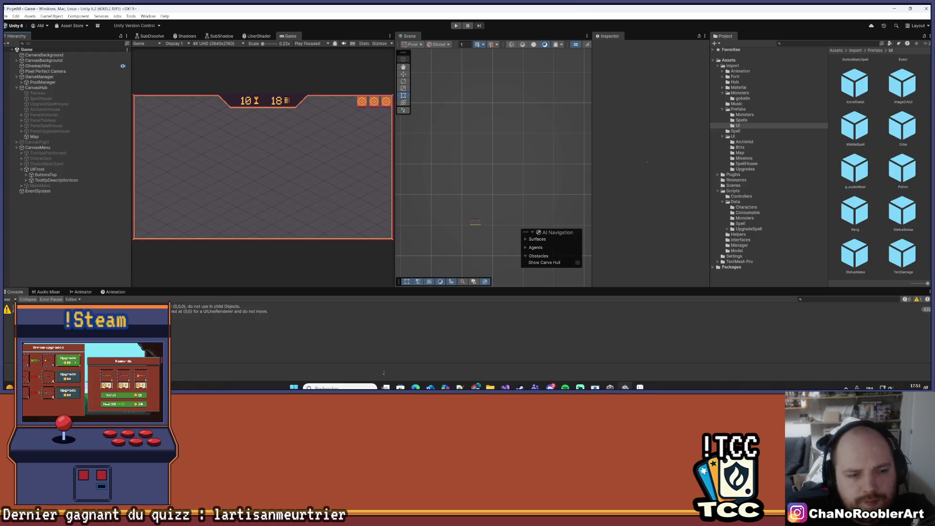
- Scroll through MapManager.cs and collapse the GenerateNodes method
click(504, 387)
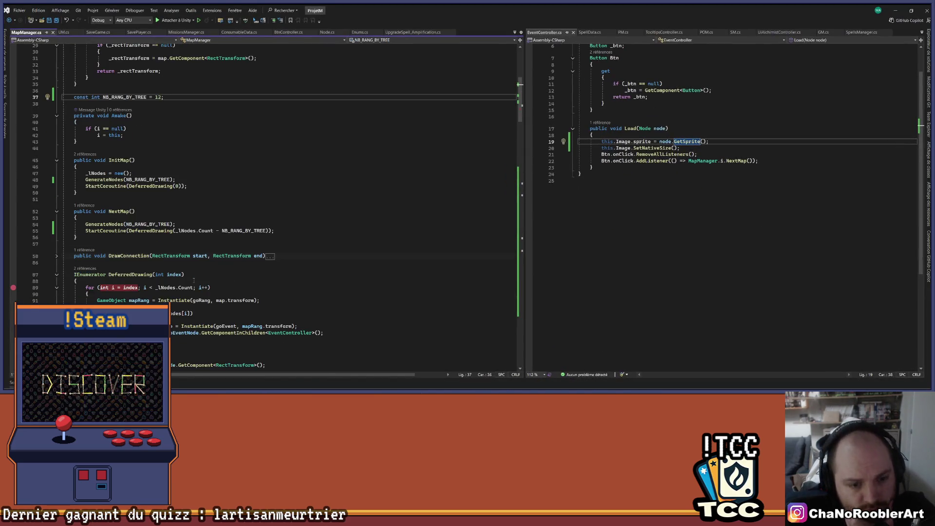
scroll(204, 250, down, 20)
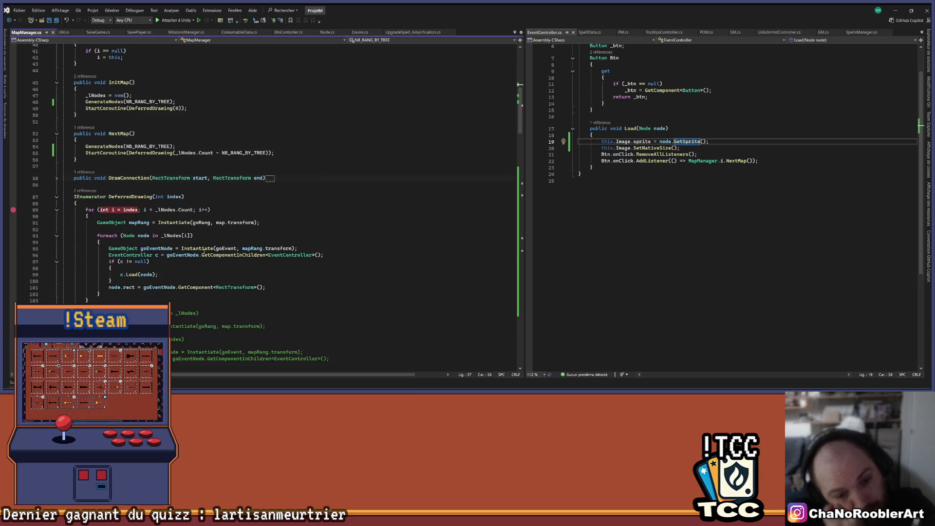
scroll(204, 251, down, 20)
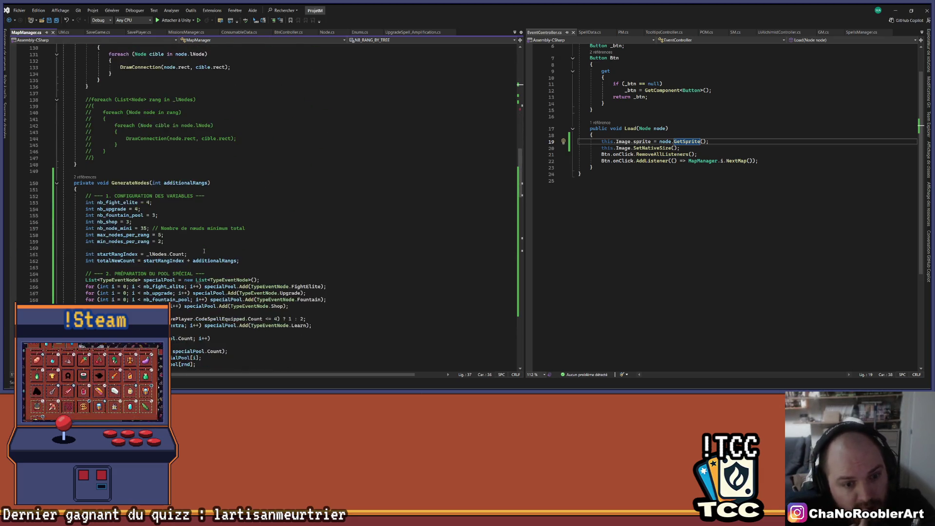
scroll(197, 255, down, 15)
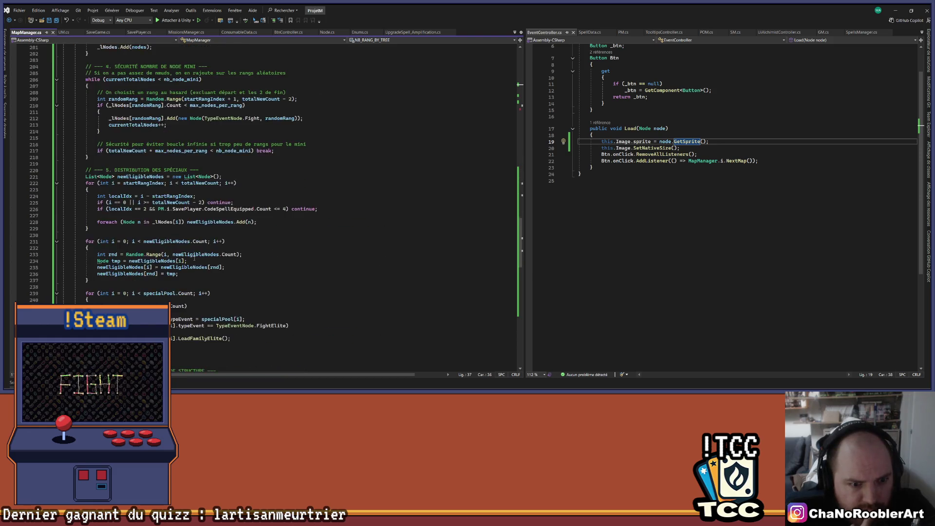
scroll(193, 260, up, 20)
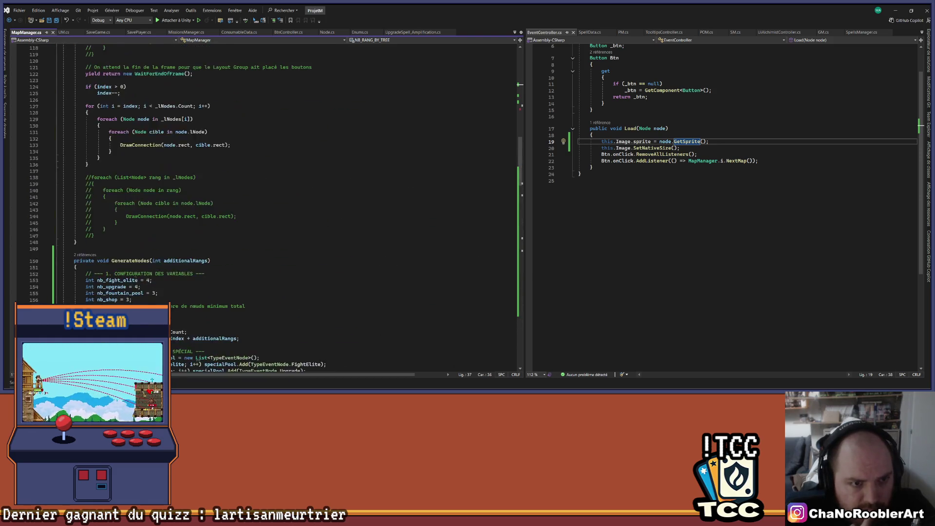
click(56, 87)
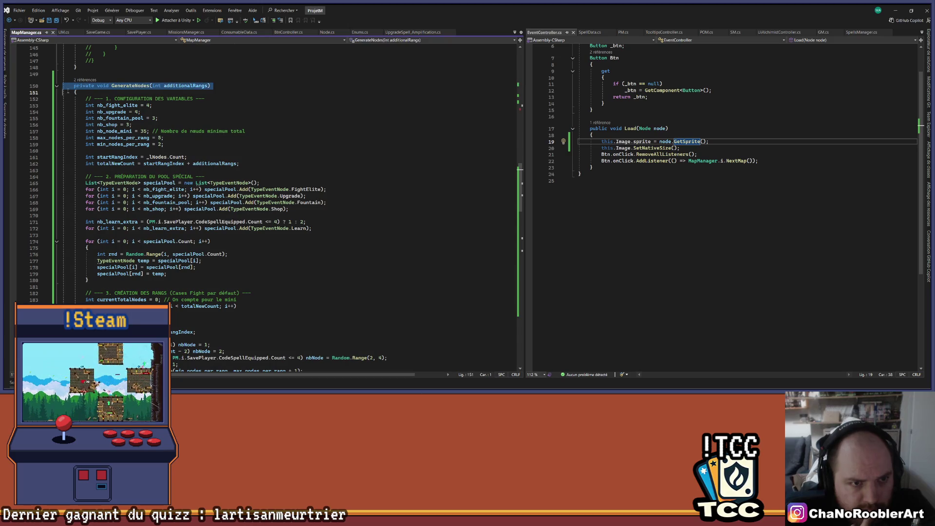
scroll(82, 115, up, 3)
scroll(82, 115, up, 6)
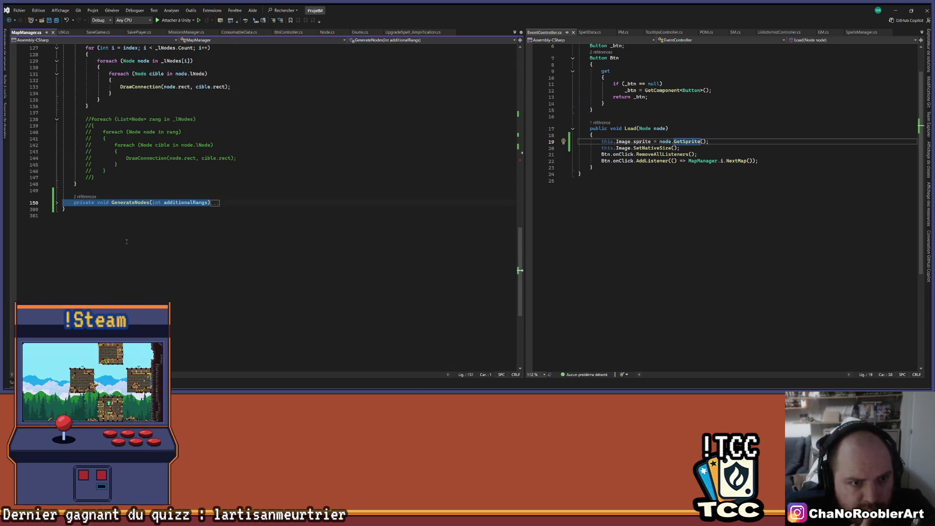
- Delete the commented-out drawing loops and leftover blank lines, then review InitMap and NextMap
drag(96, 235, 61, 172)
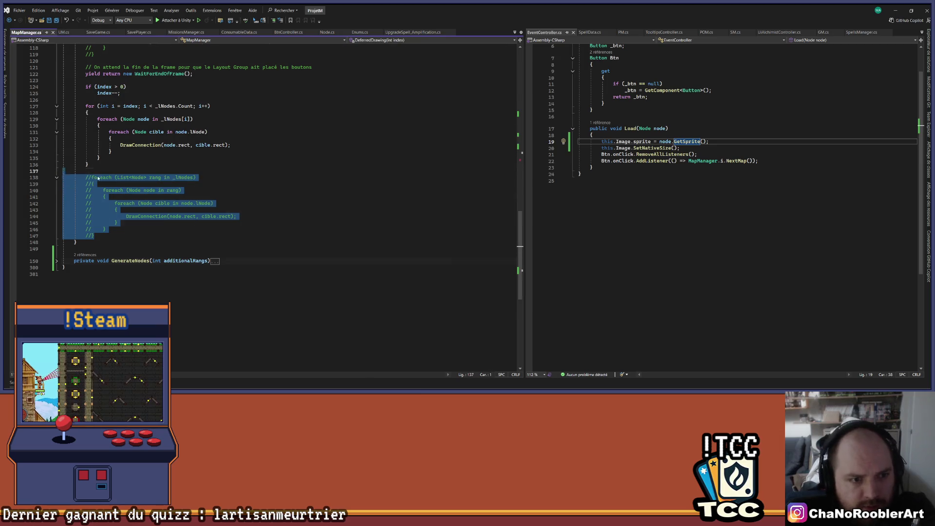
key(Delete)
scroll(98, 178, up, 8)
mouse_move(95, 209)
mouse_down()
mouse_move(54, 132)
mouse_move(62, 119)
mouse_up()
key(Delete)
scroll(105, 182, up, 3)
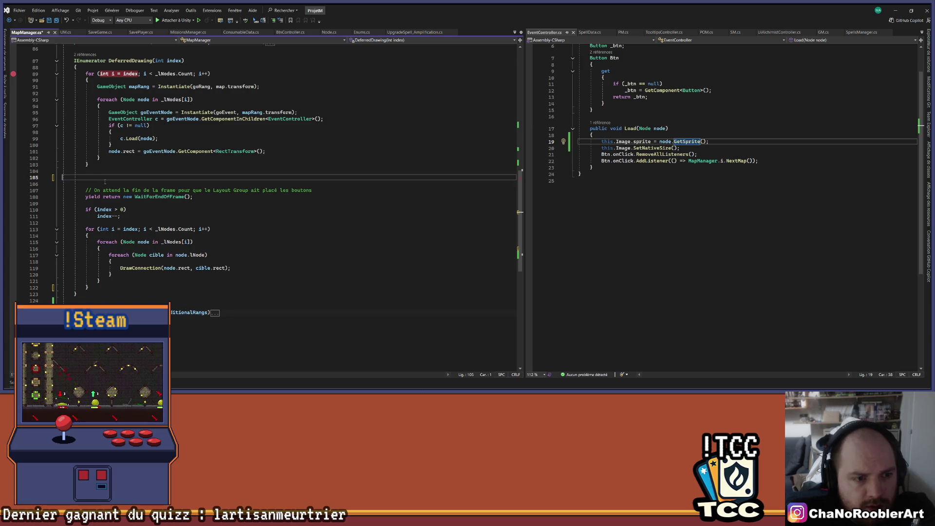
key(BackSpace)
key(Delete)
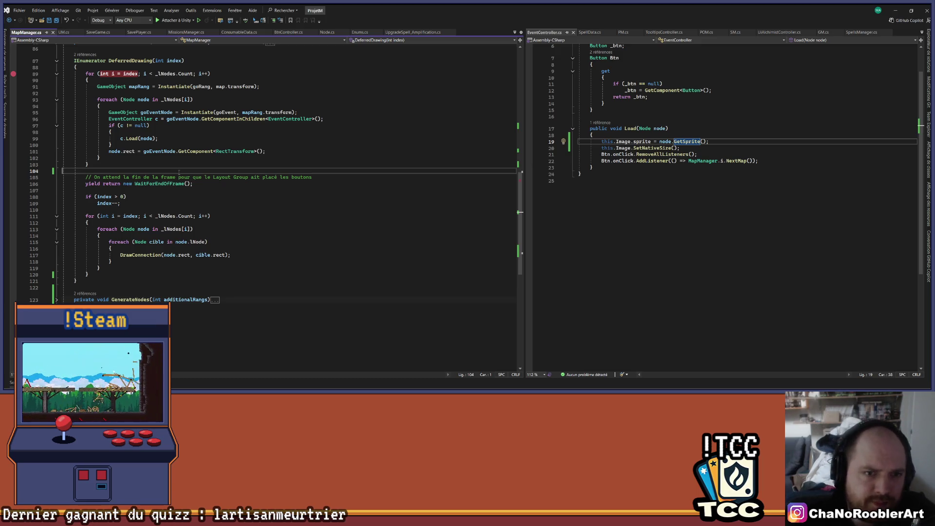
scroll(178, 173, up, 19)
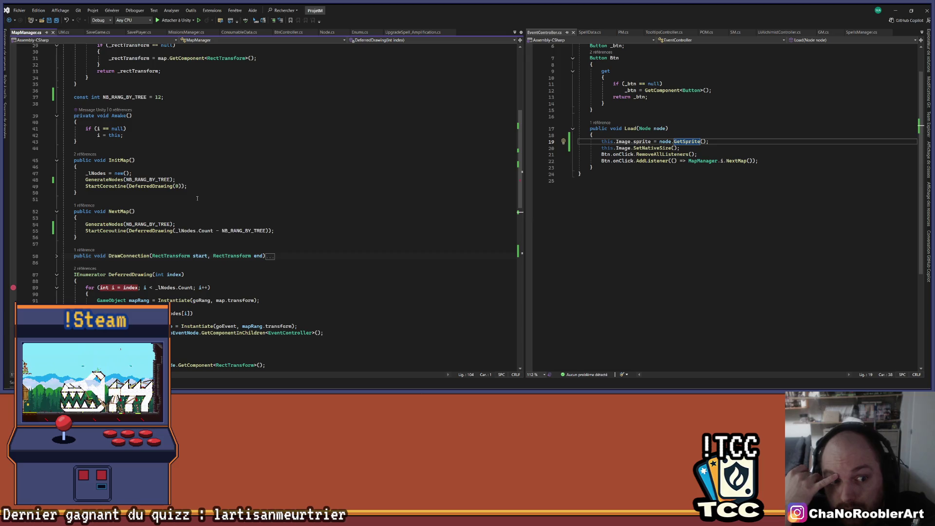
scroll(221, 197, down, 2)
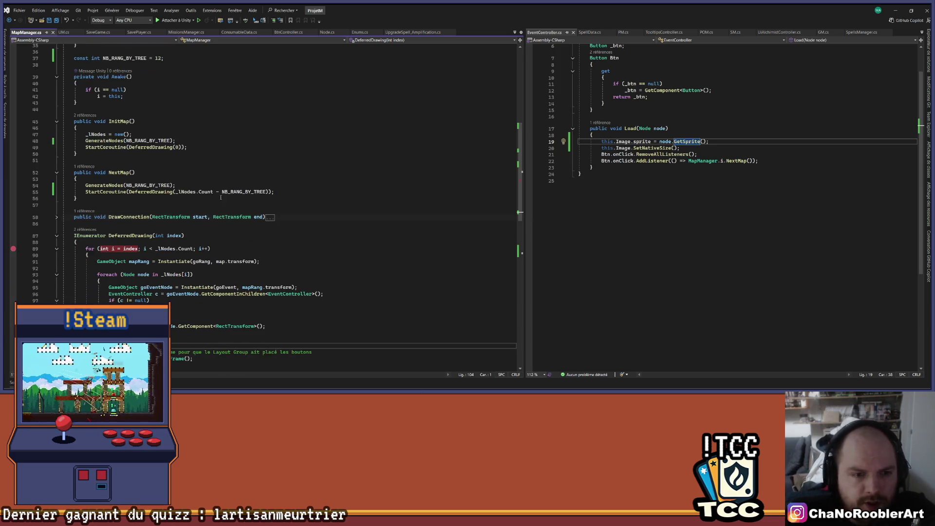
scroll(220, 198, down, 7)
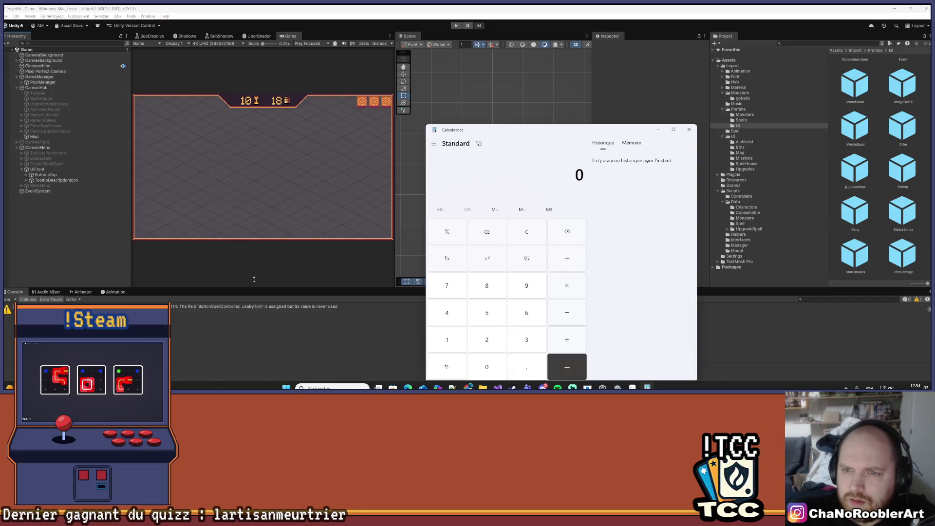
- Select Map and compute 8000 − 2500 = 5500 in Calculator
click(34, 137)
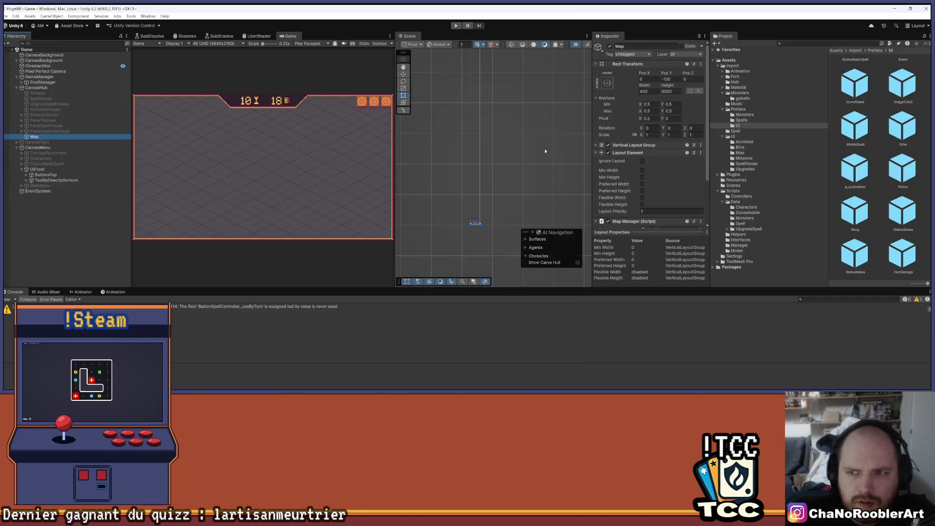
key(alt+Tab)
click(494, 284)
click(480, 365)
click(481, 365)
click(480, 365)
click(486, 339)
click(487, 313)
click(487, 367)
click(486, 367)
click(559, 359)
- Divide 5500 by 2 to get 2750, close Calculator and return to the code
click(566, 287)
click(486, 339)
click(567, 366)
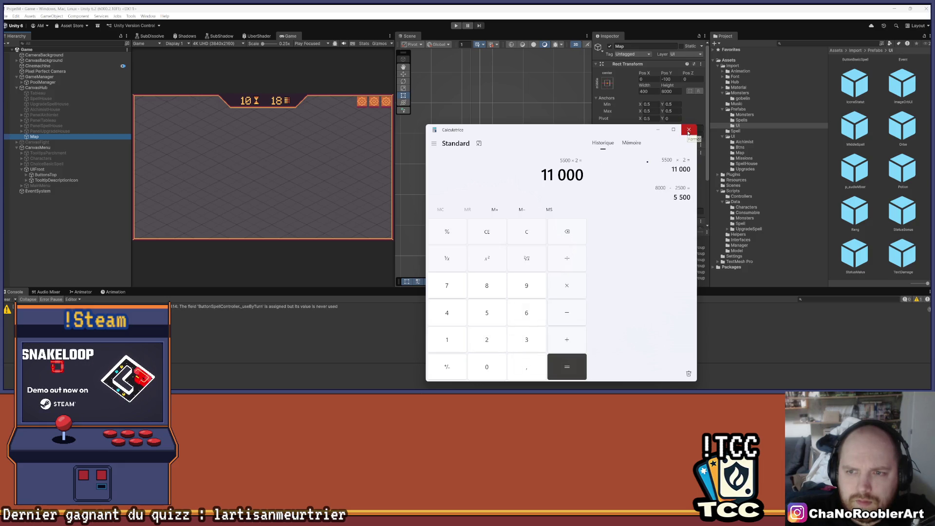
click(538, 234)
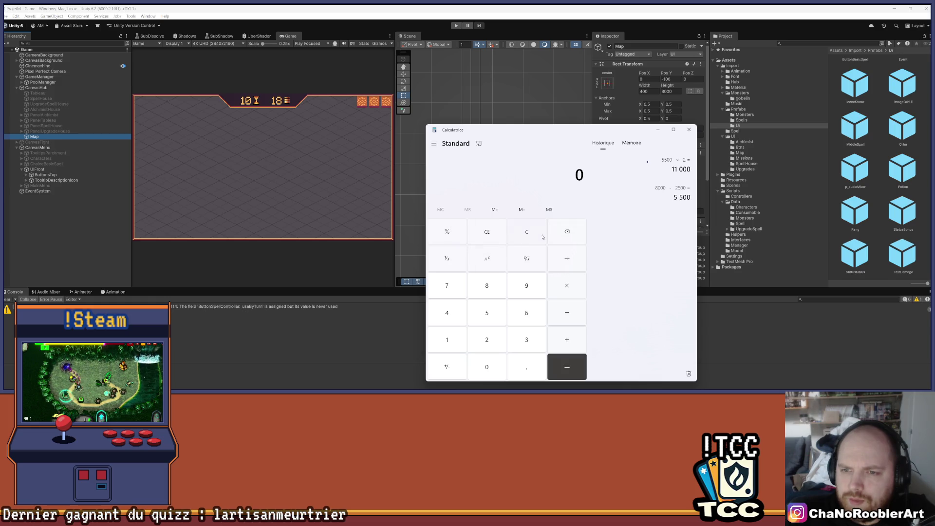
text(2)
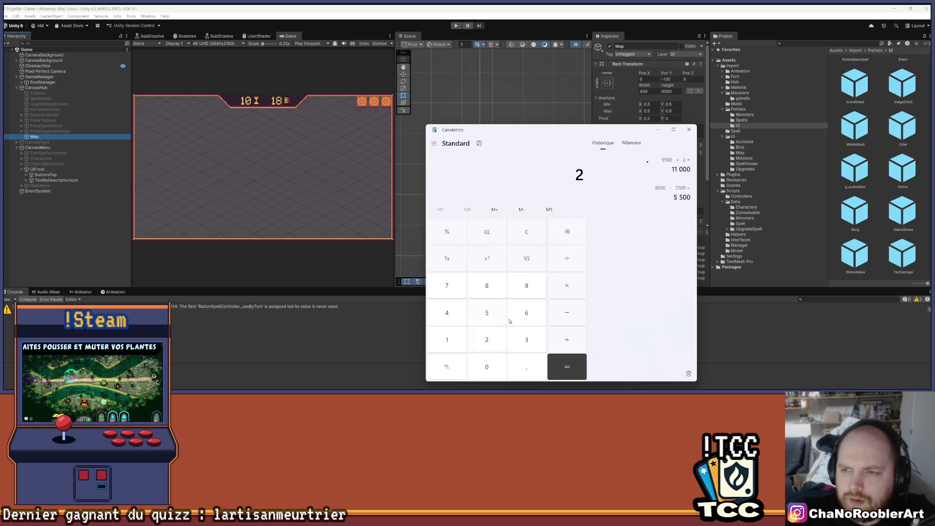
click(526, 236)
click(484, 313)
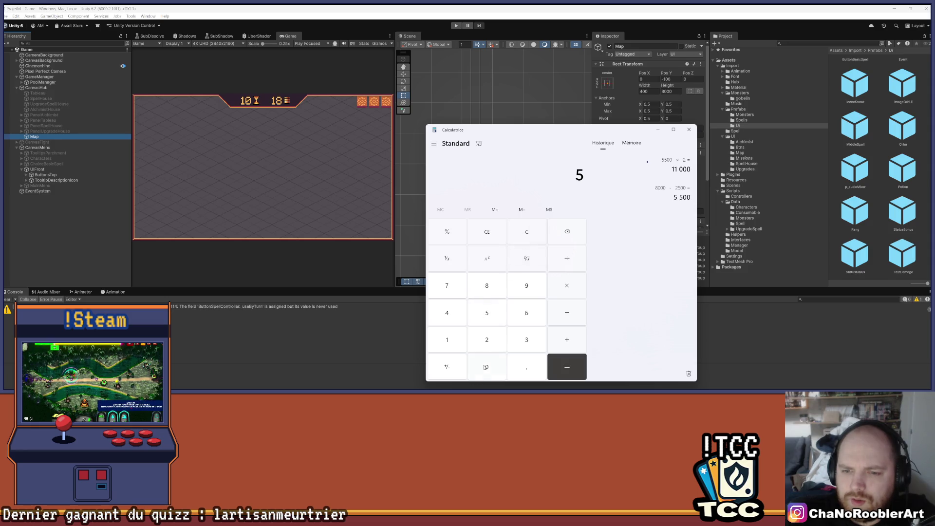
click(483, 373)
click(485, 377)
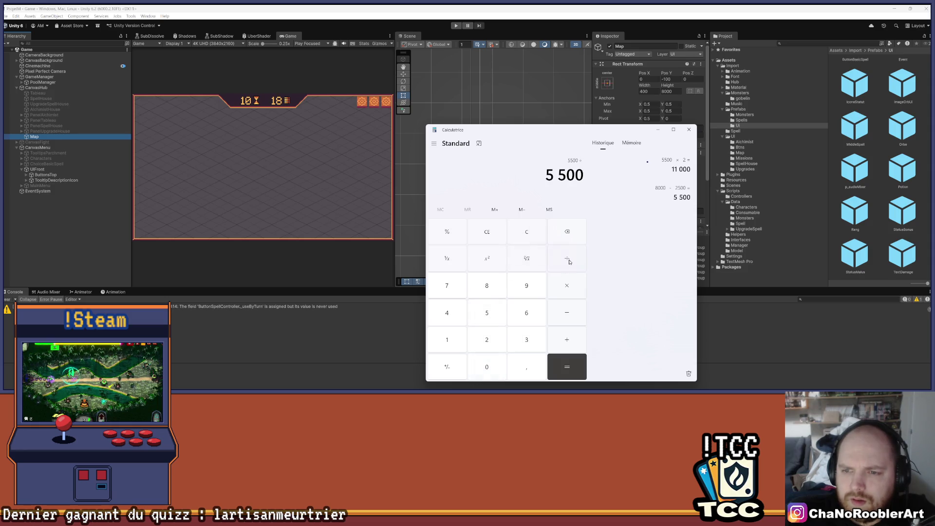
click(486, 339)
click(566, 366)
click(688, 130)
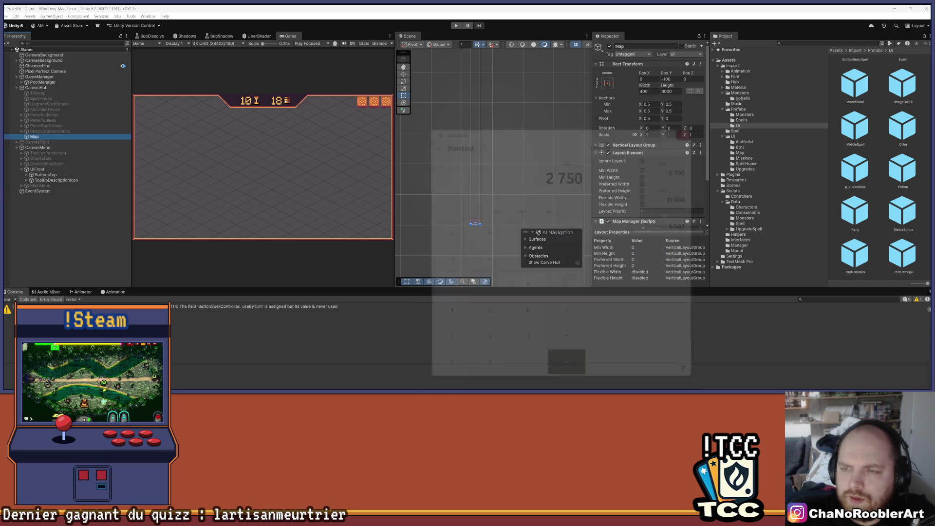
key(alt+Tab)
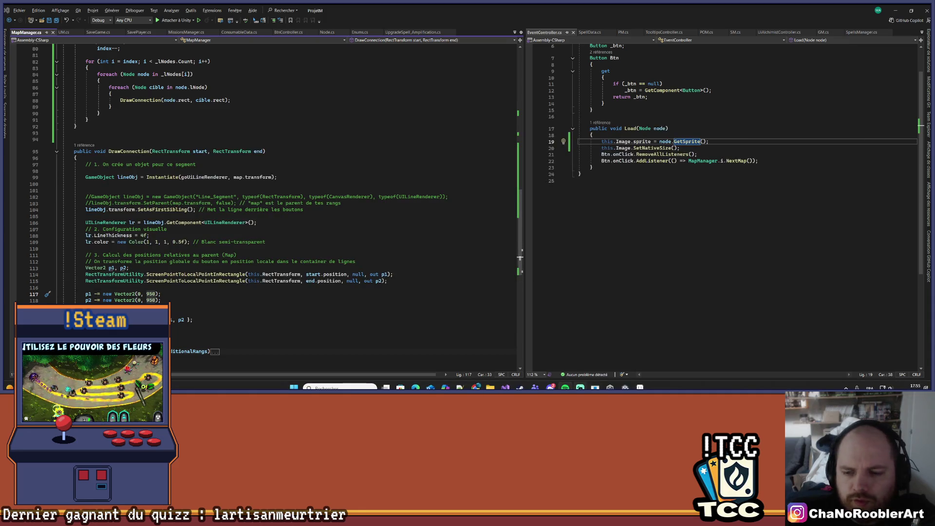
- Open Calculator and add 2750 + 950 to get 3700
click(339, 388)
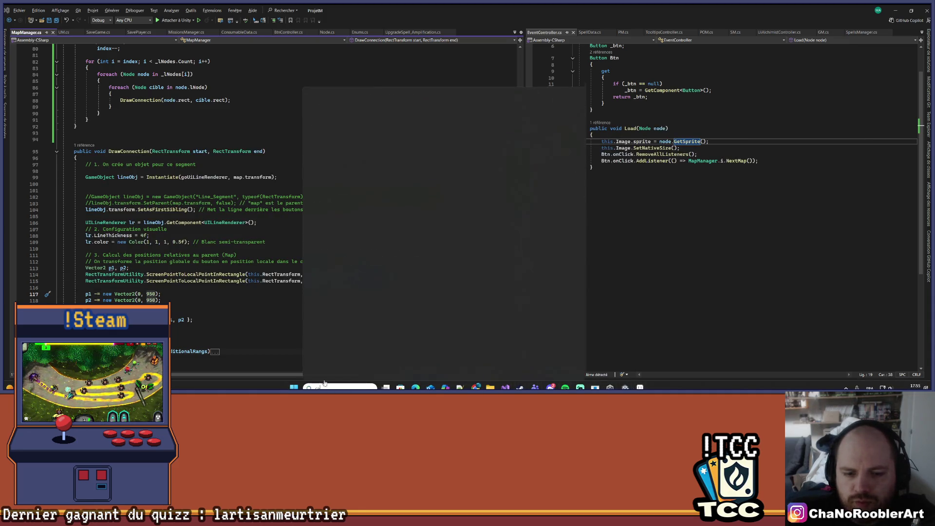
click(347, 140)
click(487, 336)
click(446, 288)
click(482, 316)
click(481, 374)
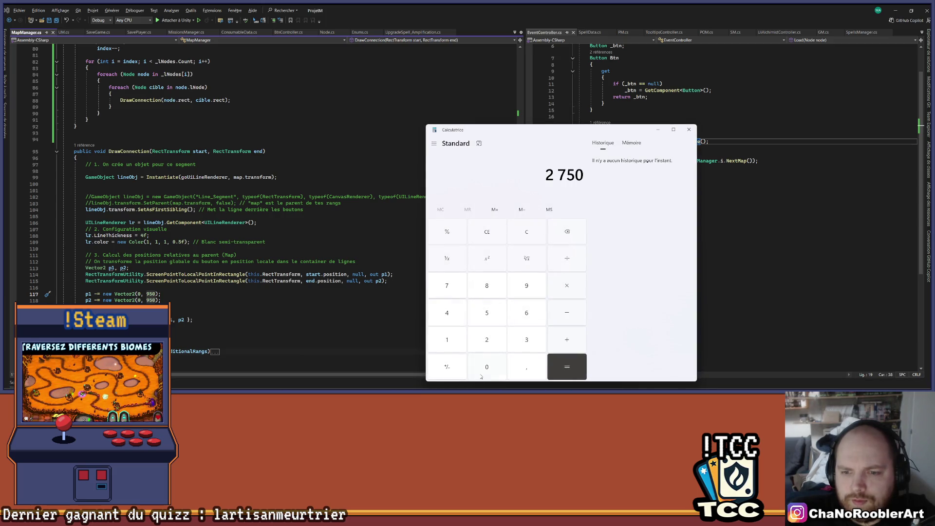
click(546, 342)
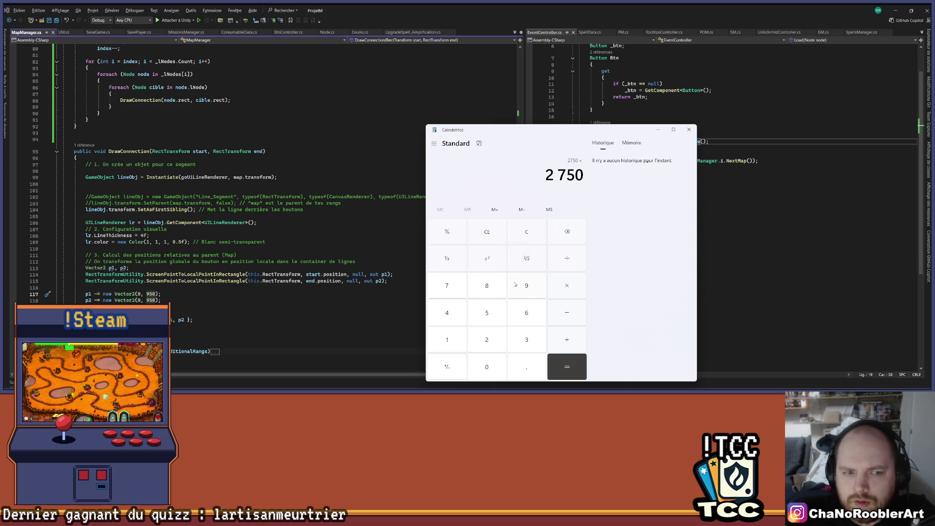
click(515, 285)
click(492, 313)
click(487, 366)
click(564, 366)
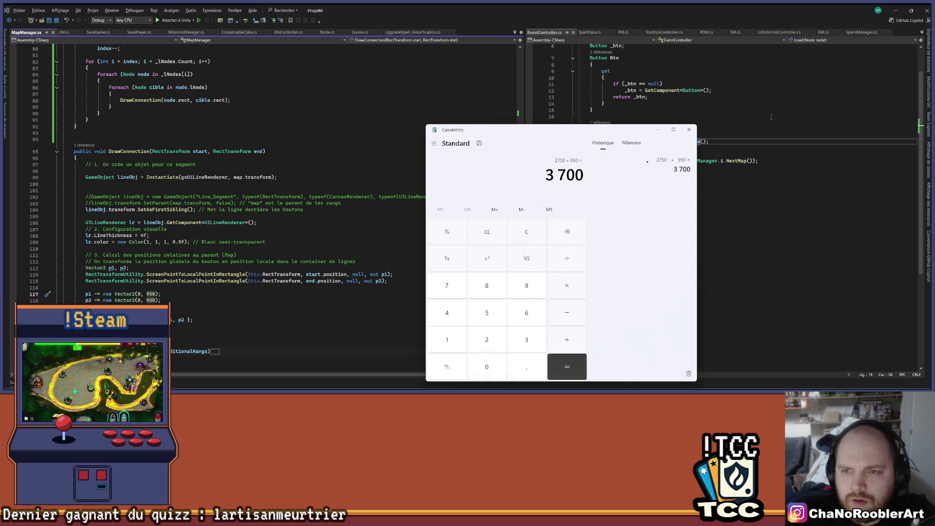
click(688, 129)
- Change the p1 and p2 offsets on lines 117–118 to Vector2(0, 3700) and save
click(153, 294)
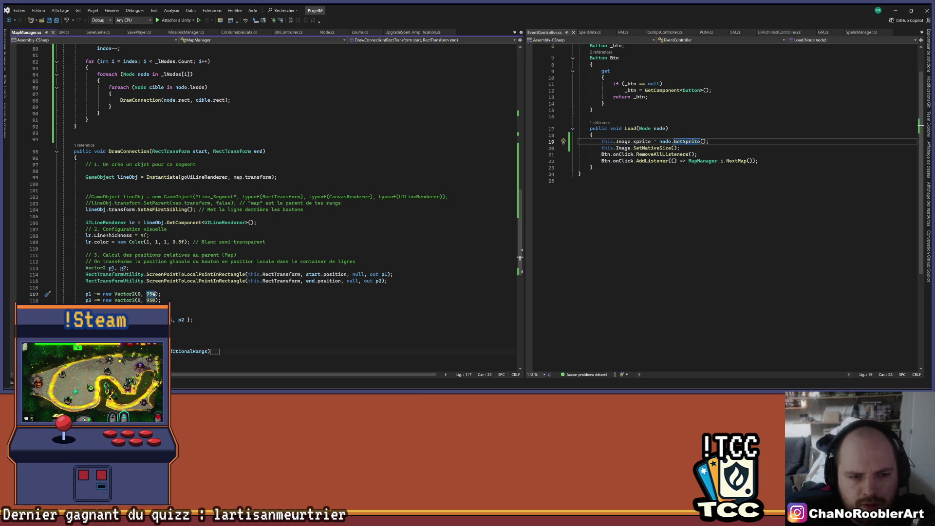
text(73)
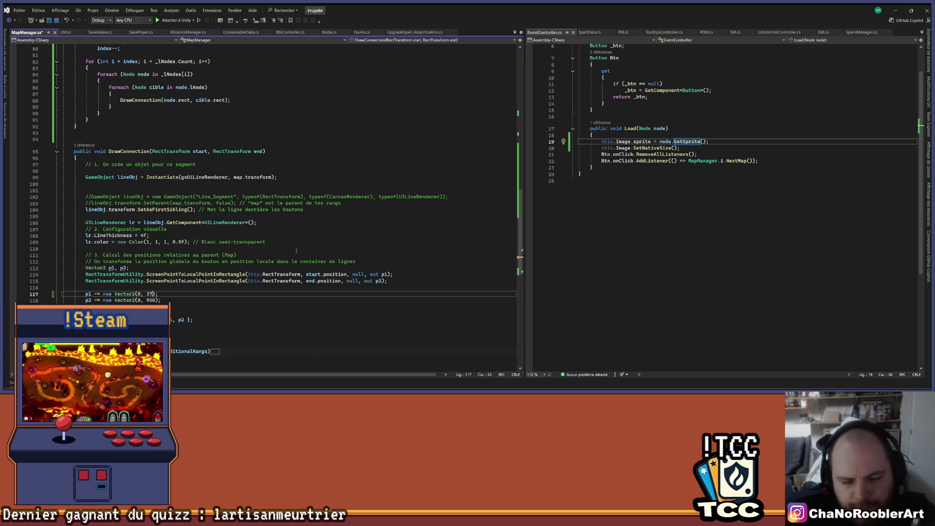
key(Down)
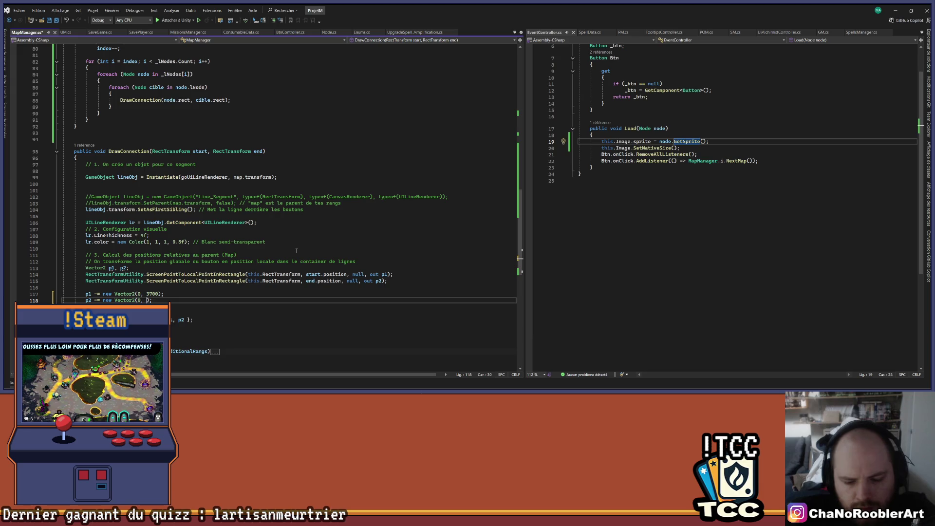
text(0)
click(382, 200)
key(ctrl+s)
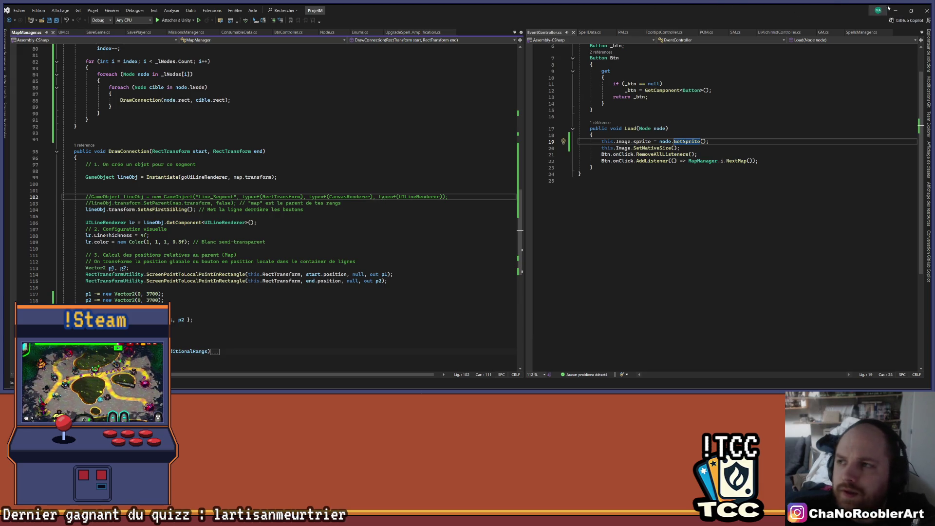
- Start Play mode in Unity and continue into the map screen
key(alt+Tab)
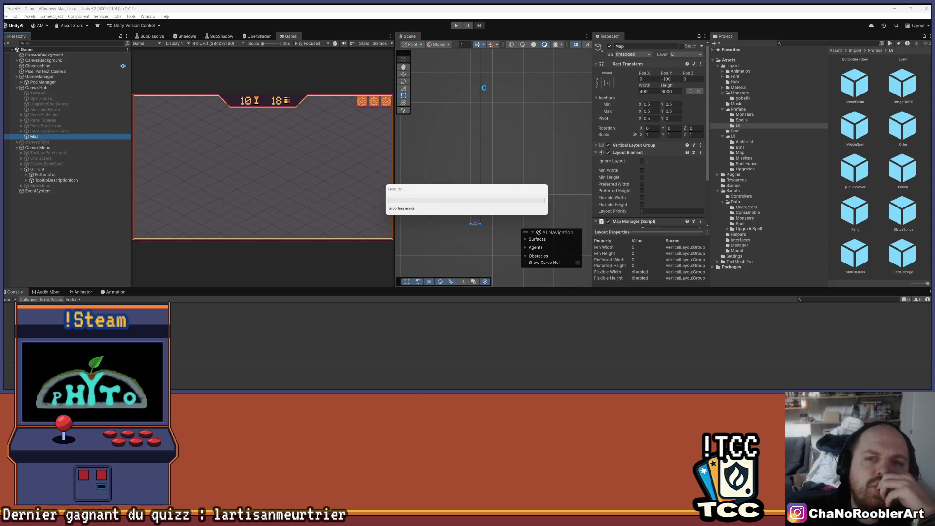
click(454, 26)
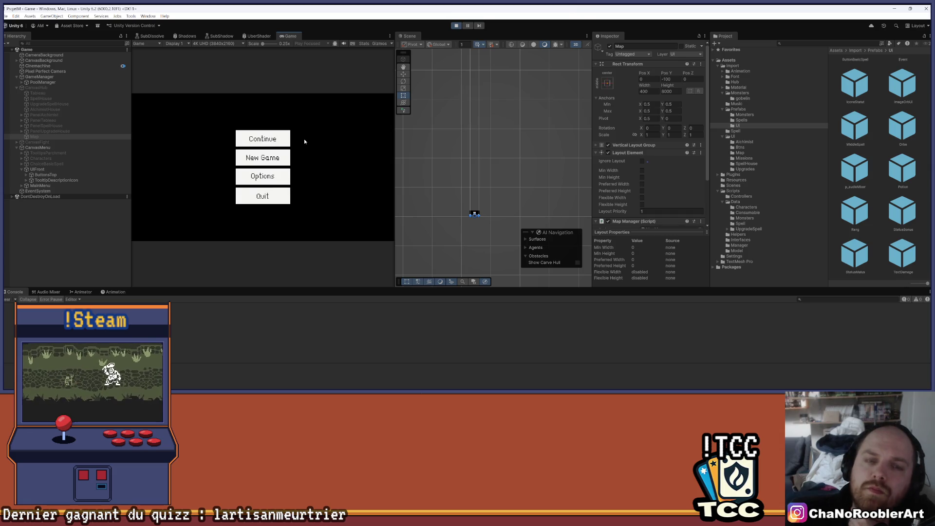
click(273, 138)
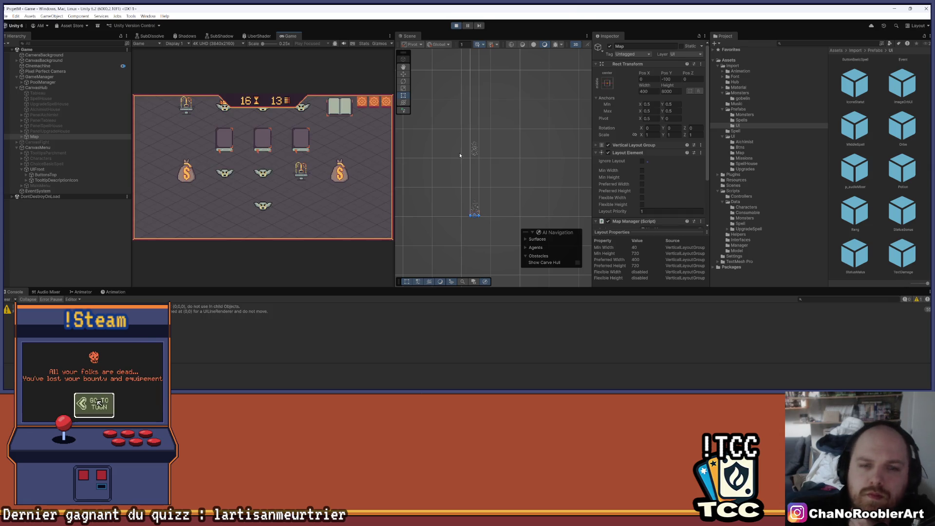
scroll(460, 155, up, 3)
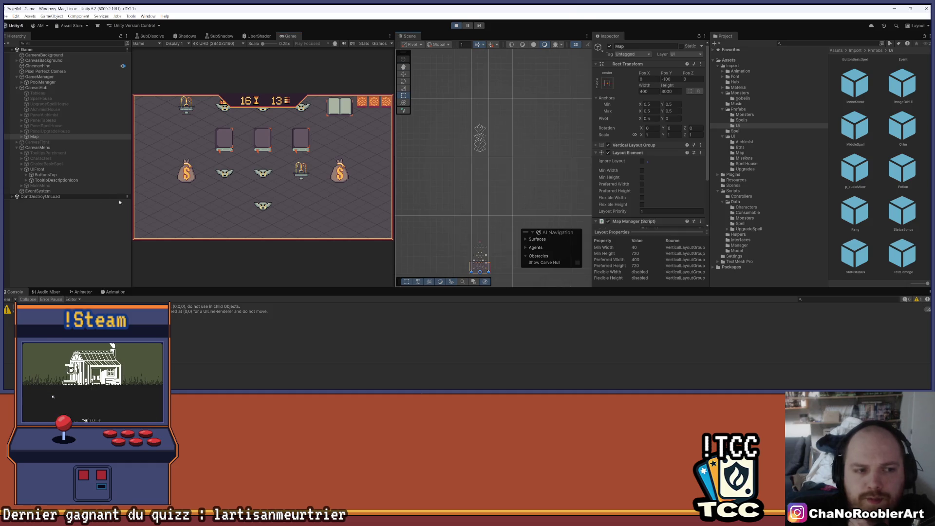
- Expand Map and select all its UILineRenderer(Clone) children
click(22, 137)
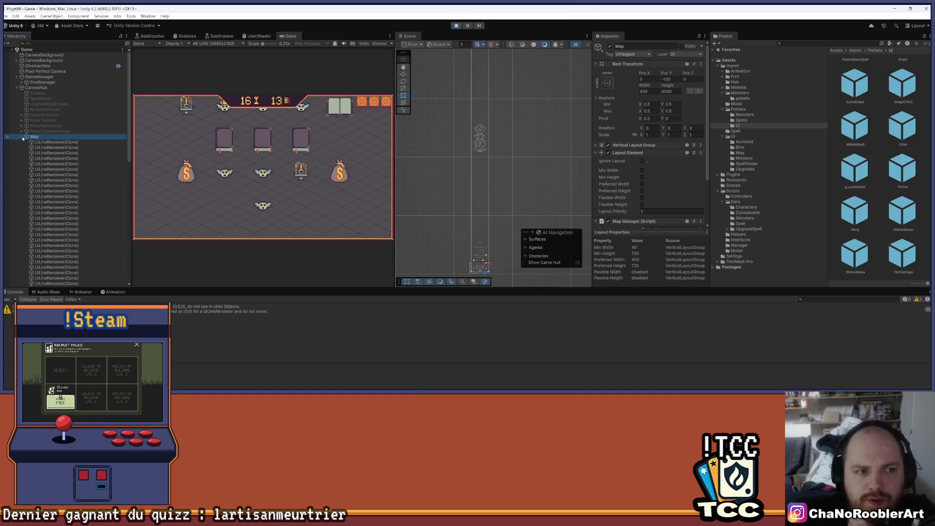
click(38, 142)
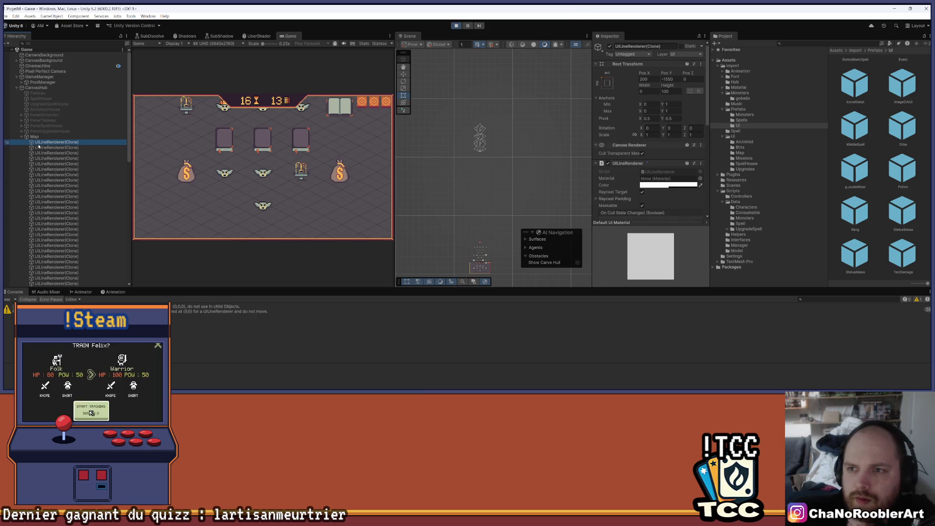
scroll(78, 161, down, 5)
shift+click(71, 191)
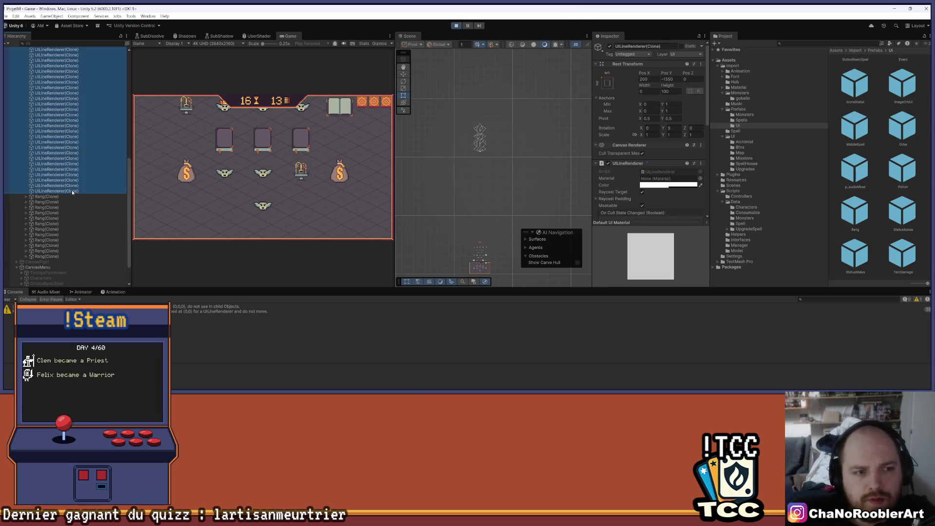
scroll(440, 178, down, 1)
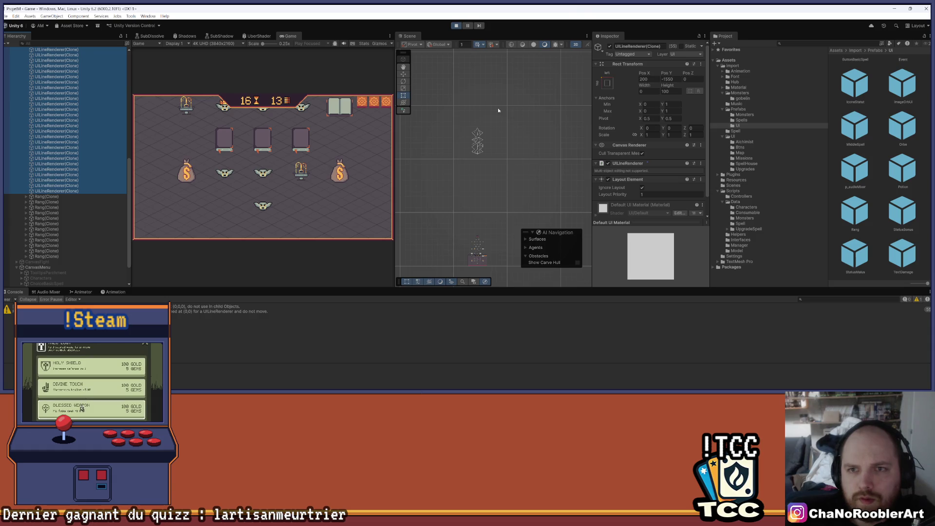
scroll(500, 123, up, 2)
- Move the selected lines down along Y onto the event nodes, then stop Play mode
click(403, 74)
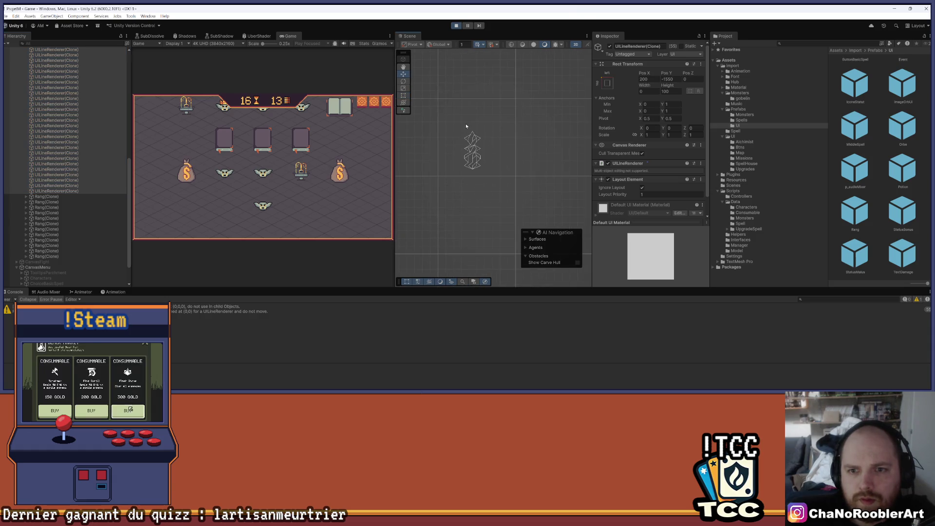
scroll(466, 143, up, 3)
scroll(467, 165, up, 2)
scroll(480, 145, down, 10)
drag(479, 82, 492, 118)
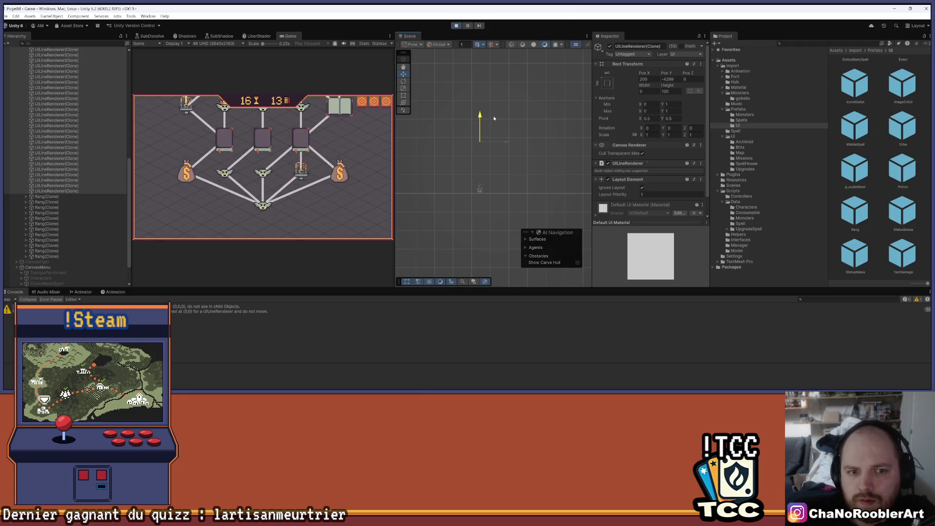
drag(495, 119, 494, 118)
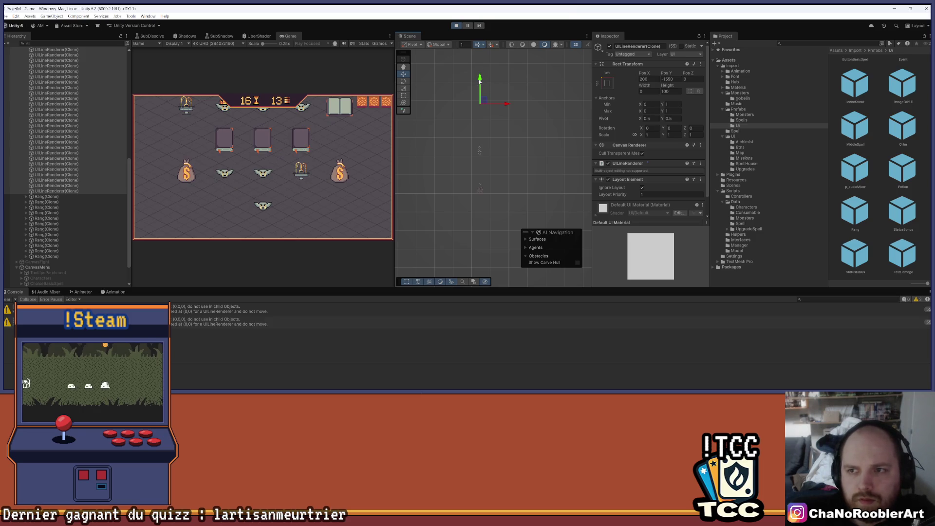
click(459, 27)
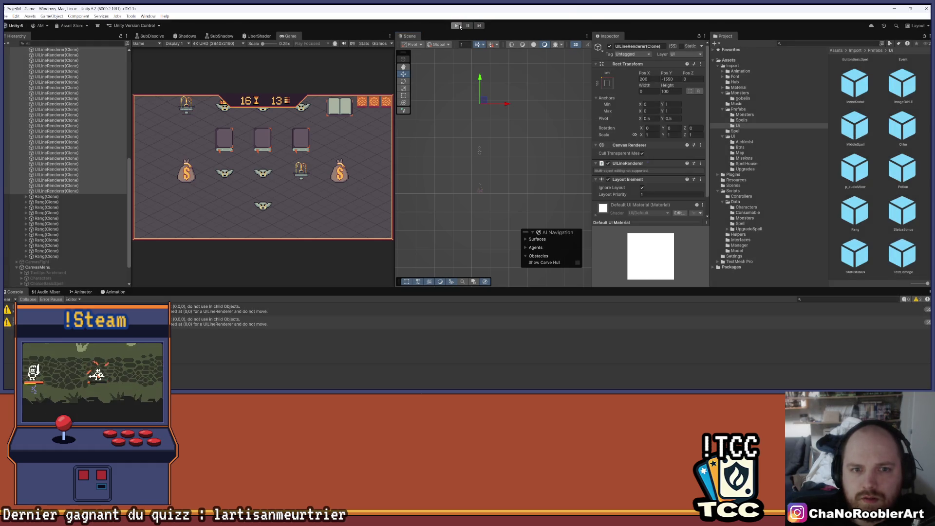
- Revert lines 117–118 to subtract new Vector2(0, 950), save MapManager.cs and switch to Unity
click(505, 388)
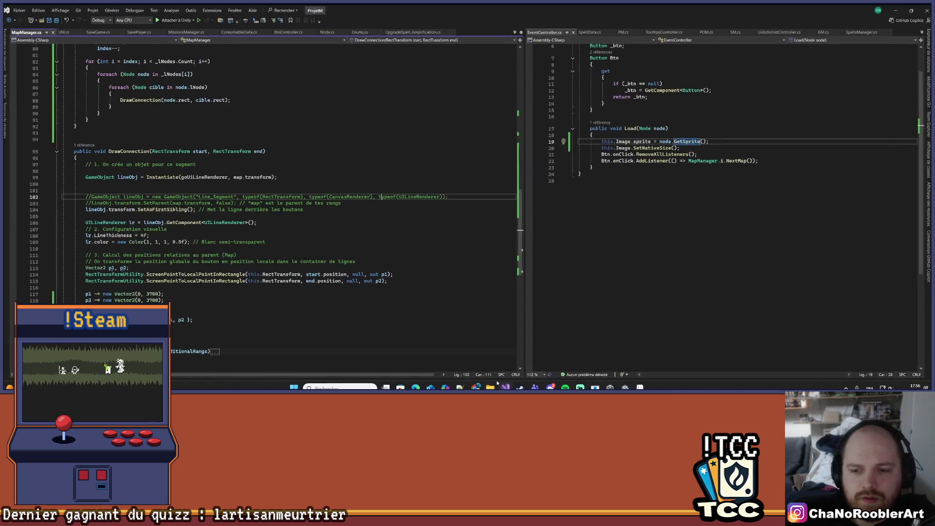
text(7)
key(Up)
key(BackSpace)
key(BackSpace)
key(BackSpace)
key(Delete)
text(7)
key(ctrl+z)
key(ctrl+z)
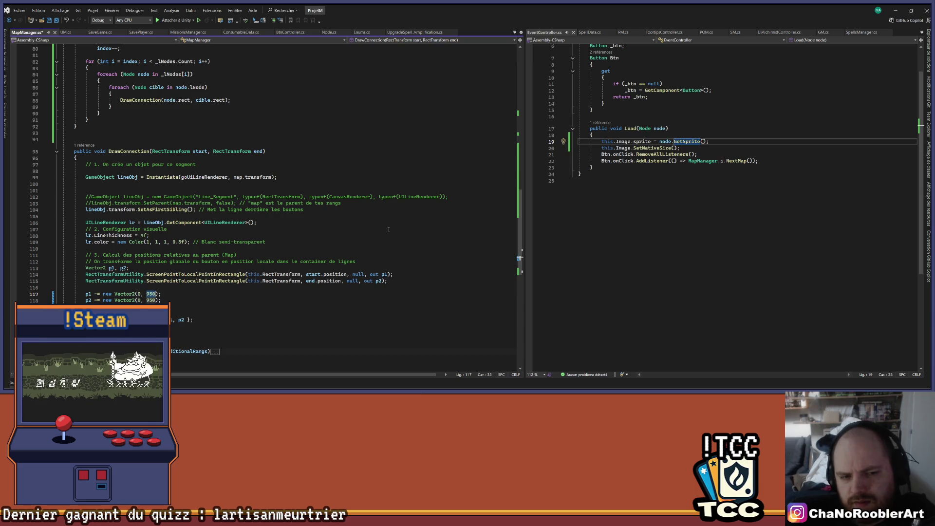
click(389, 229)
click(895, 10)
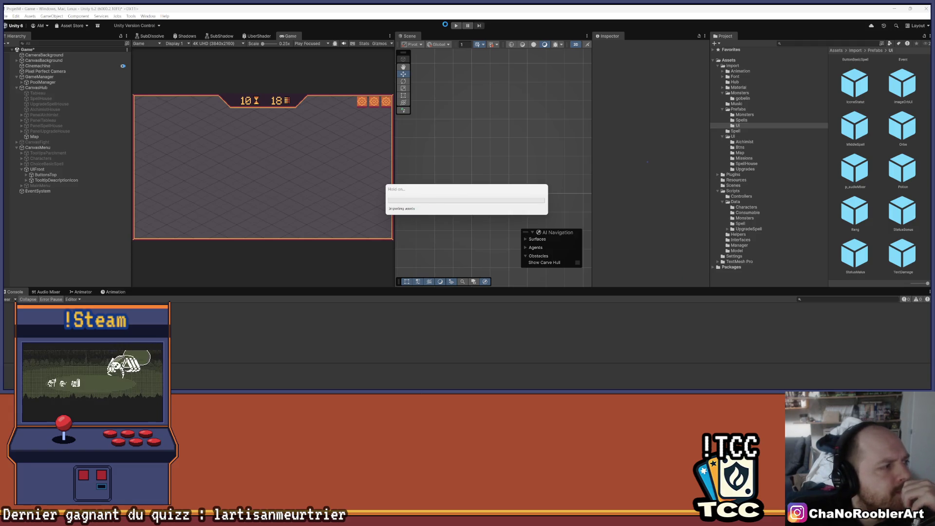
- Enter Play mode and start a new game to load the map
click(456, 25)
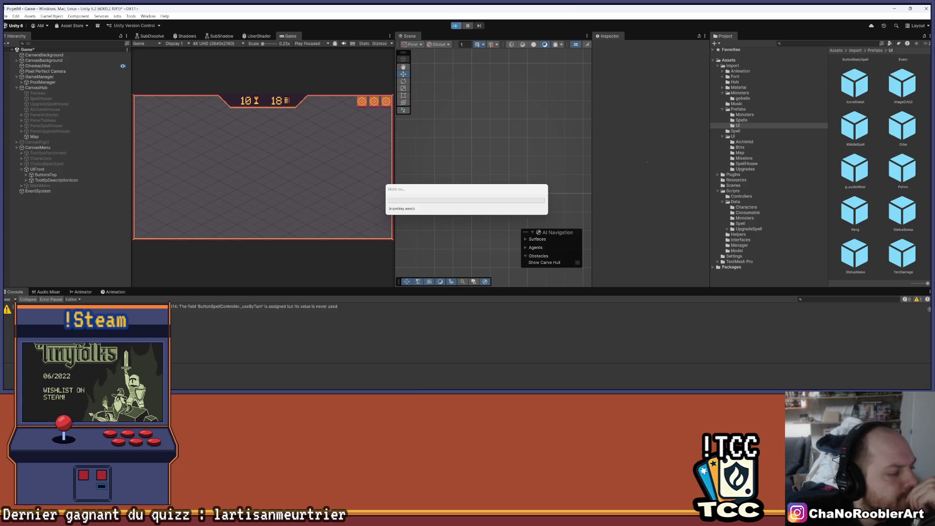
click(456, 26)
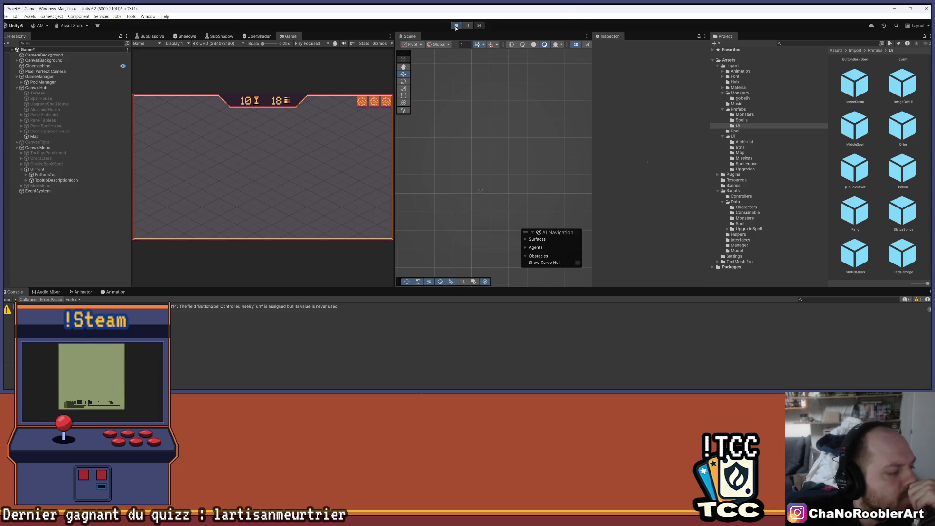
click(264, 138)
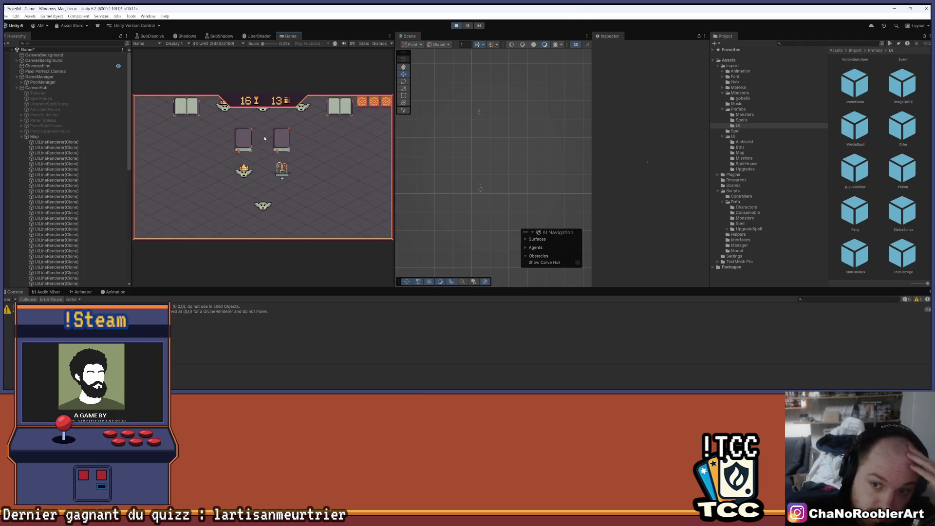
- Inspect the UILineRenderer(Clone) lines under Map, the first at X 200, Y -1550
click(87, 142)
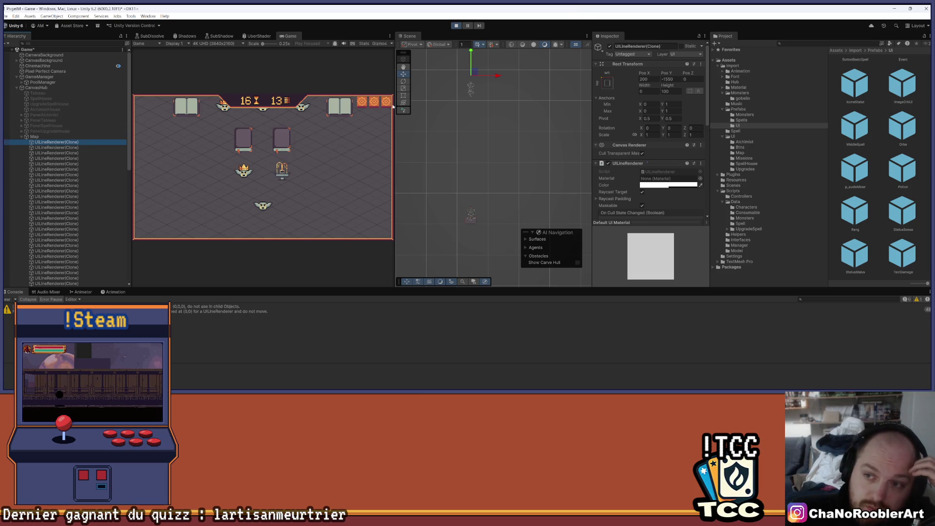
scroll(479, 216, up, 5)
scroll(484, 233, up, 10)
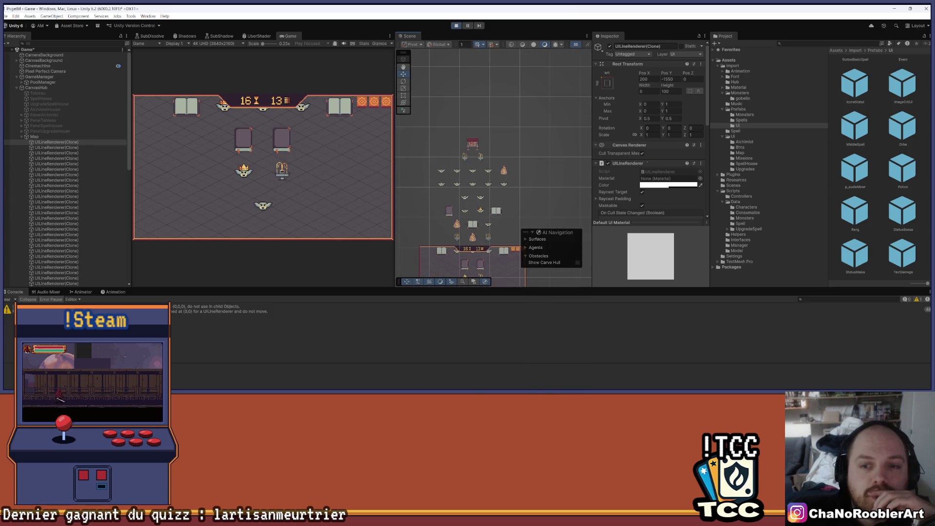
mouse_move(504, 388)
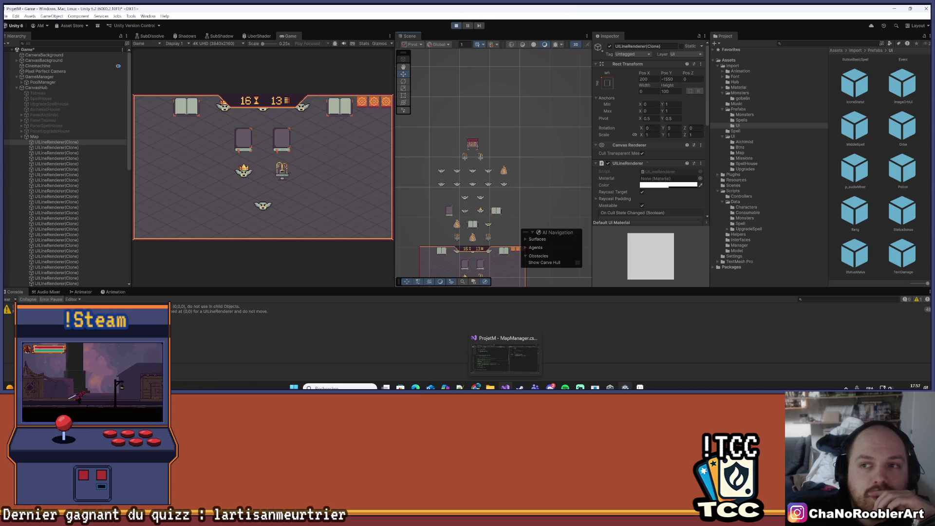
click(52, 137)
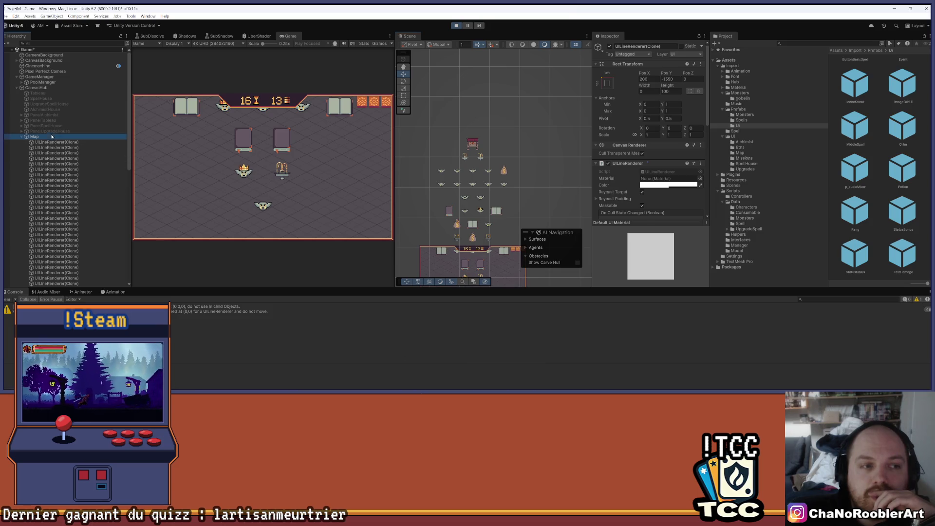
click(55, 142)
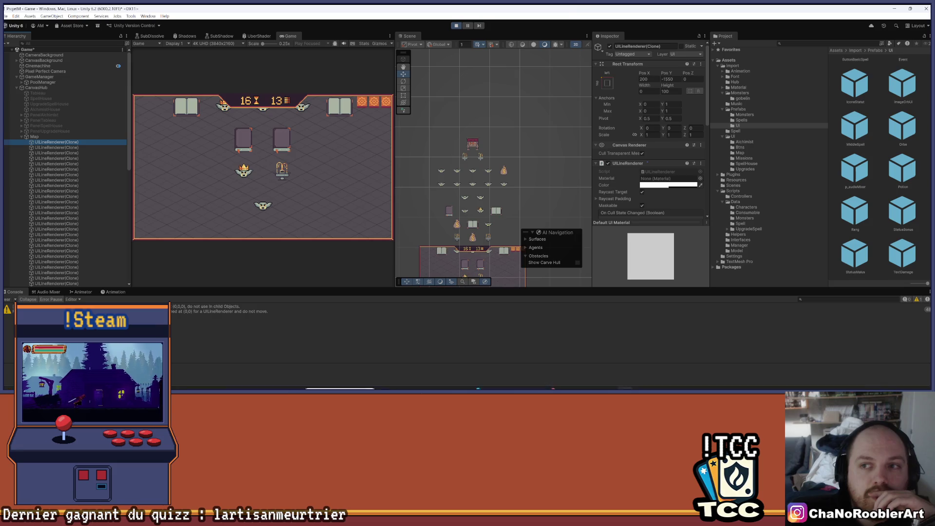
click(505, 388)
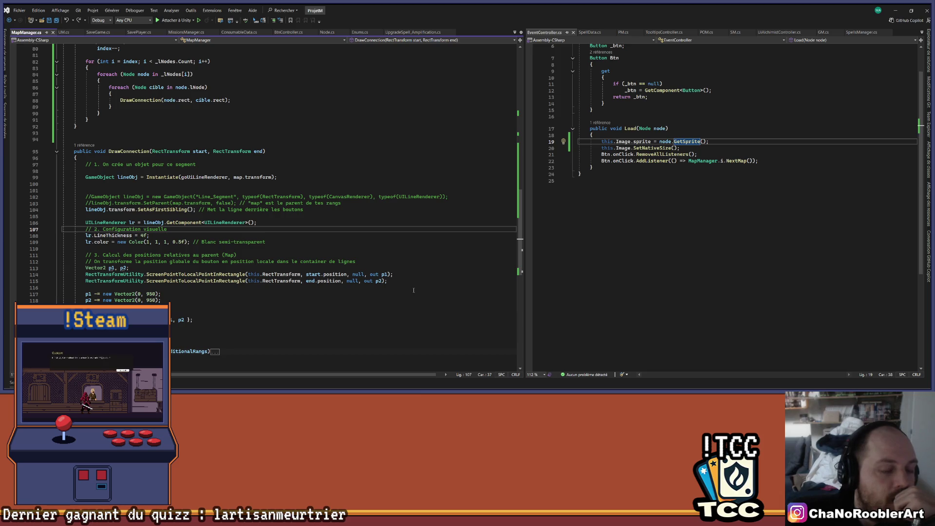
key(alt+Tab)
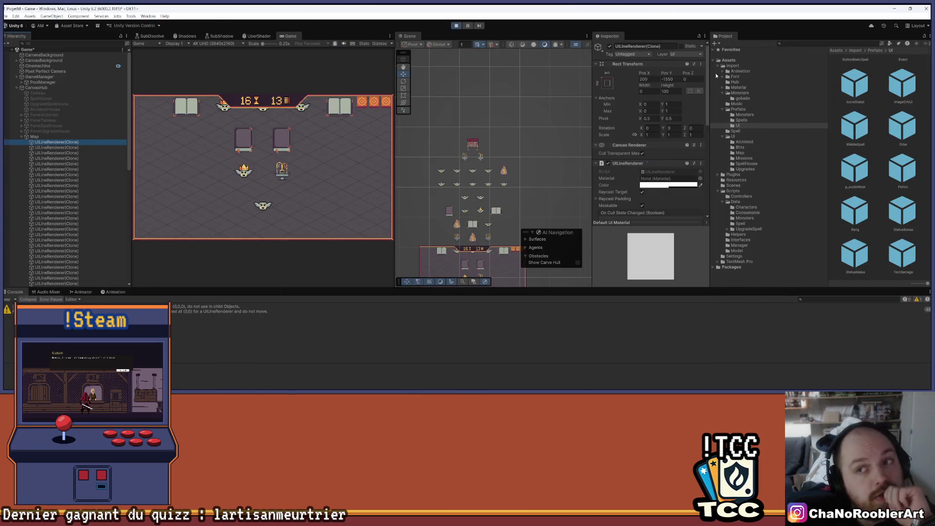
- Select all 48 UILineRenderer clones and drag them along Y onto the map nodes
scroll(458, 119, down, 10)
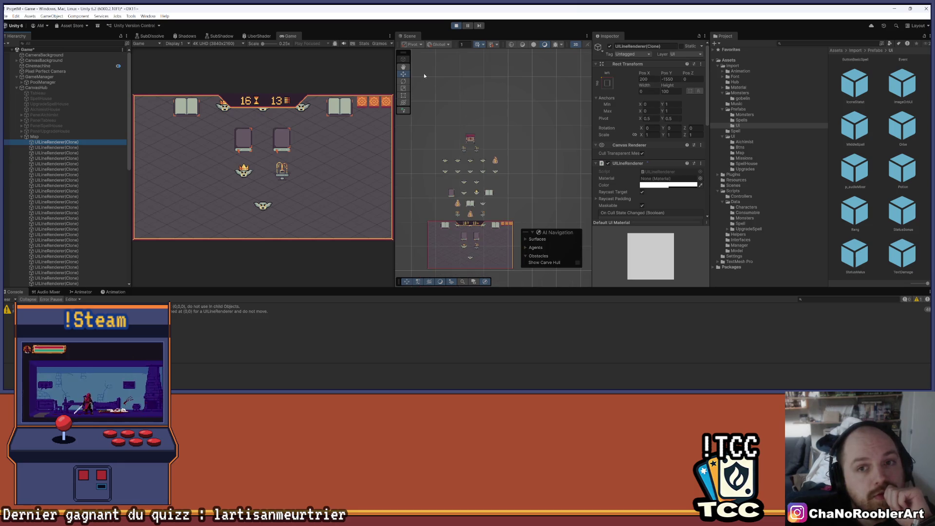
scroll(485, 189, up, 5)
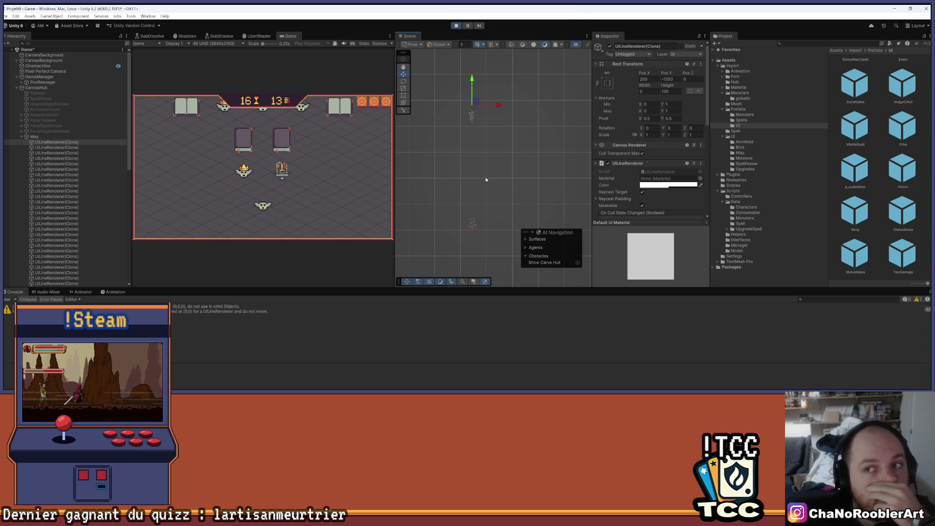
scroll(87, 216, down, 5)
scroll(64, 235, down, 2)
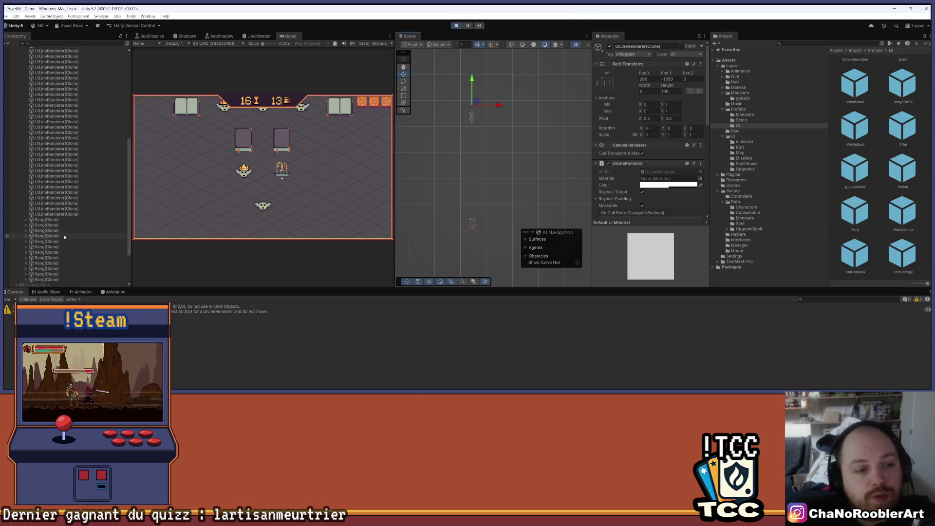
shift+click(62, 213)
mouse_move(472, 79)
mouse_down()
mouse_move(472, 175)
mouse_move(479, 147)
mouse_up()
- Reselect the block of 48 line clones and move them back to Pos Y -1550
scroll(495, 141, down, 3)
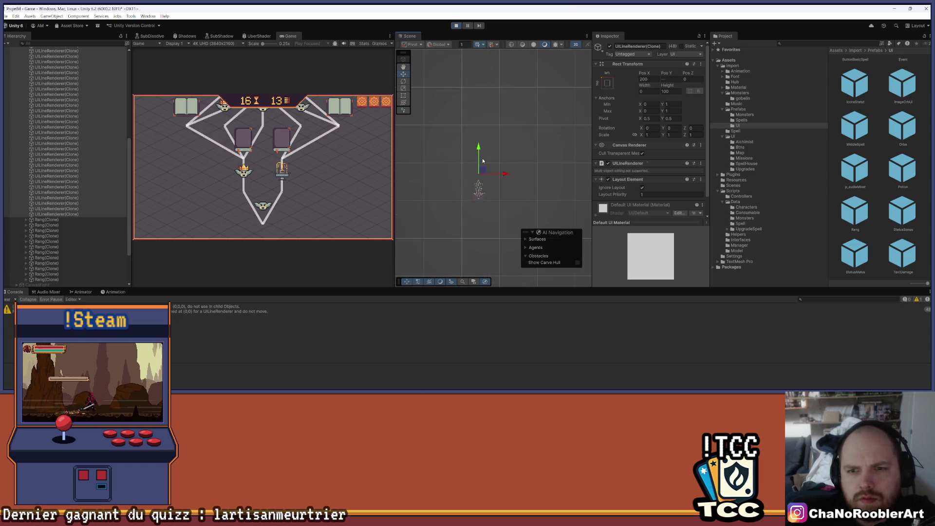
scroll(482, 141, up, 4)
scroll(484, 136, up, 1)
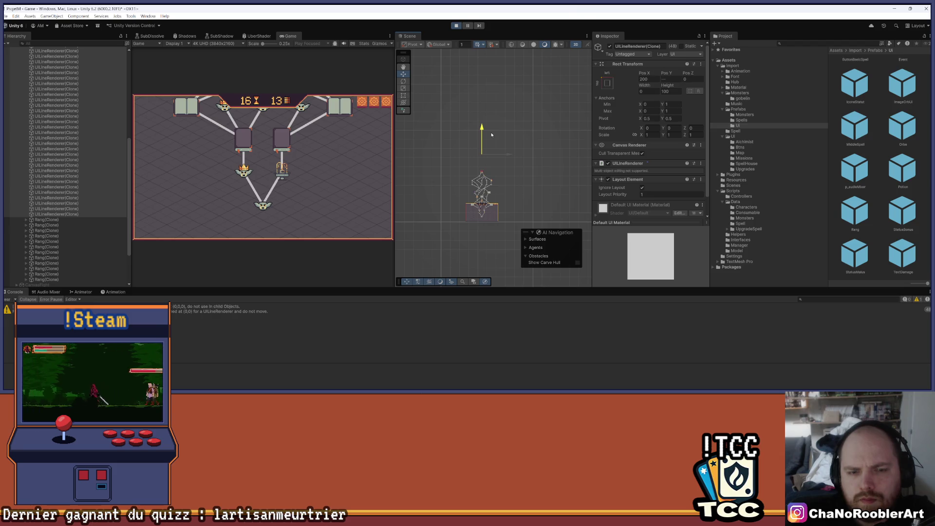
shift+click(106, 192)
drag(666, 72, 475, 89)
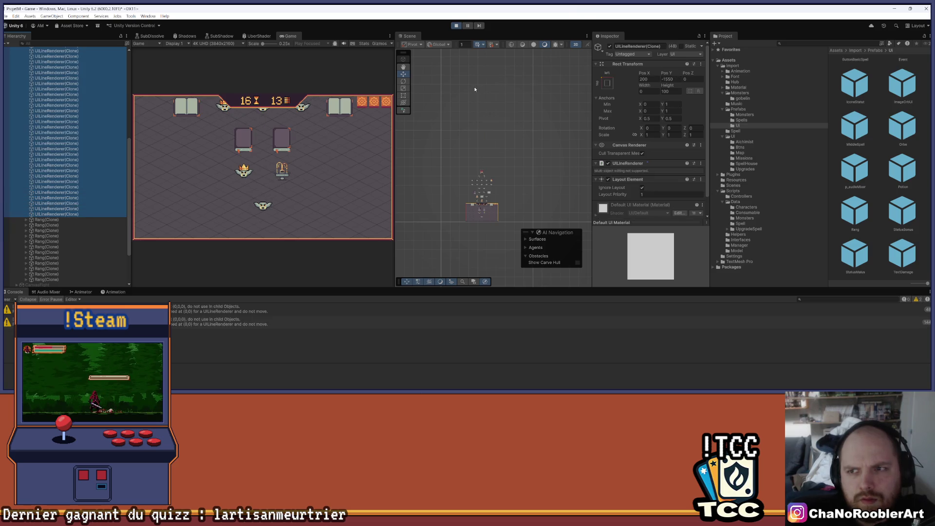
- Select a single line clone and check its Pos Y value of -1550
click(71, 177)
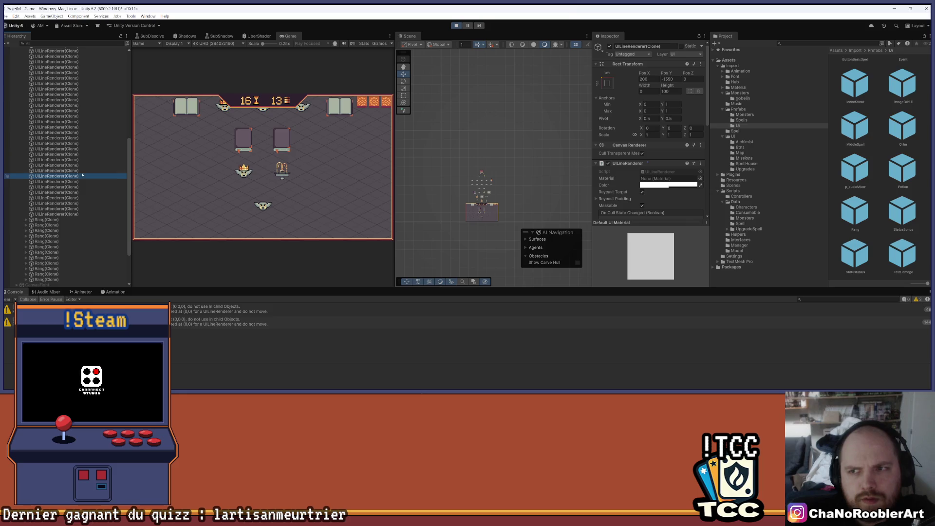
click(667, 79)
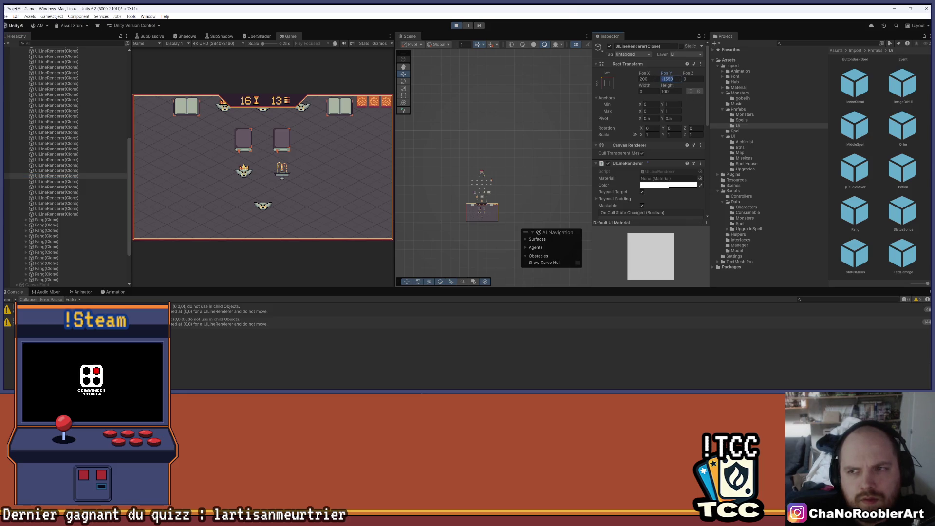
mouse_move(536, 386)
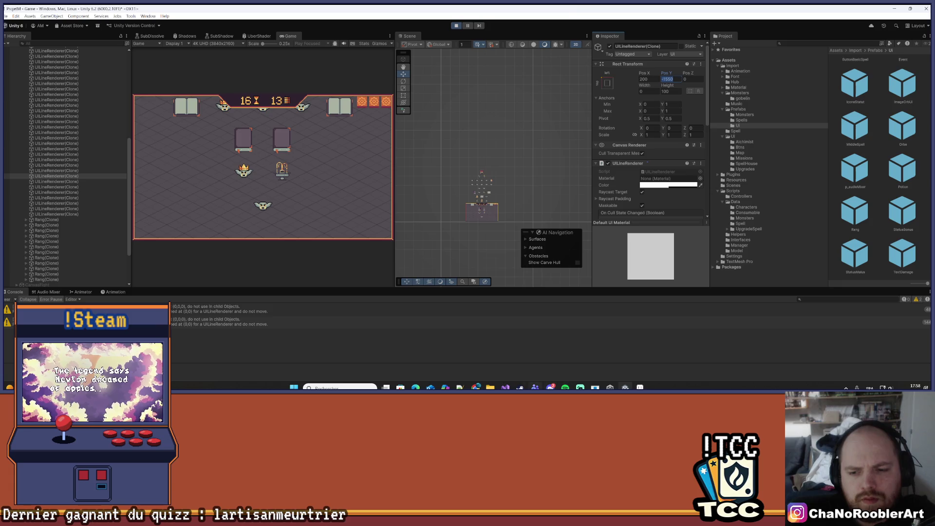
click(340, 388)
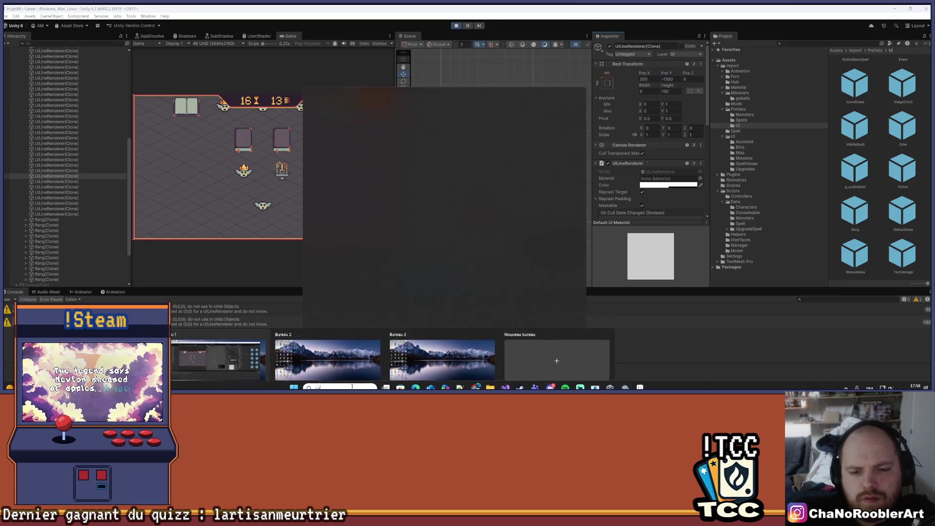
- Launch Calculator from Windows search and enter 7050
text(ca)
click(336, 129)
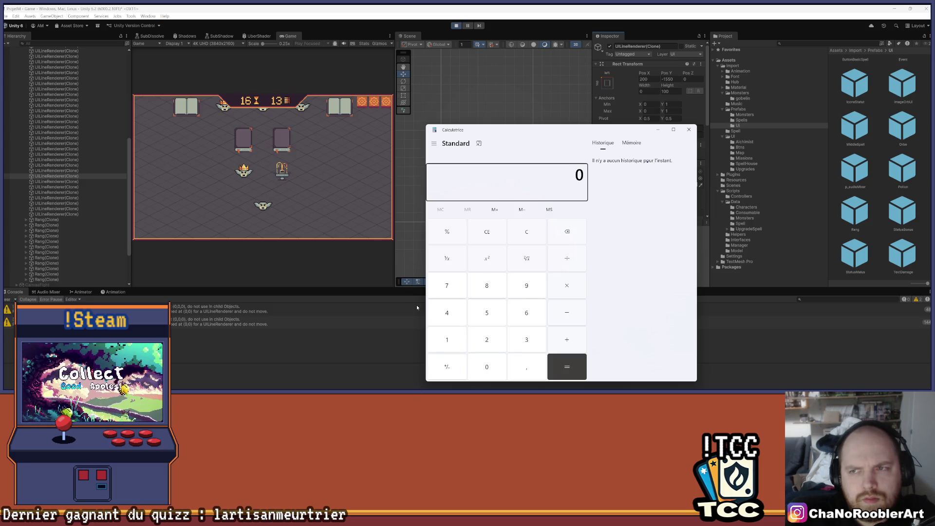
click(460, 291)
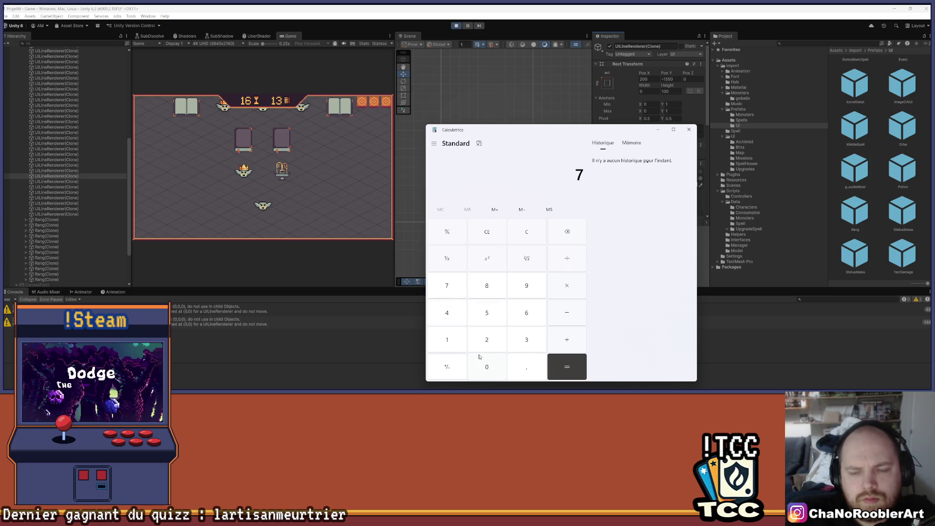
click(485, 363)
text(5)
click(486, 363)
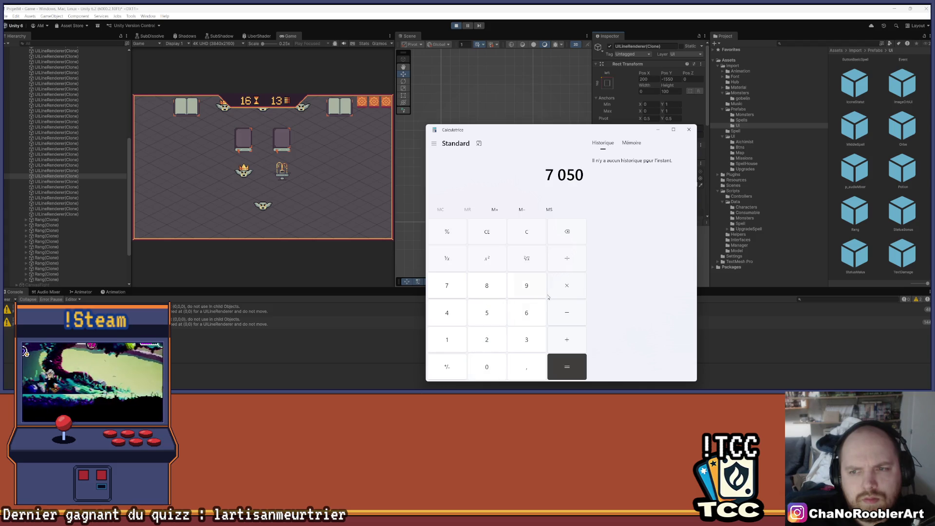
- Subtract 1550 to get 5500, then close Calculator and return to the editor
click(566, 310)
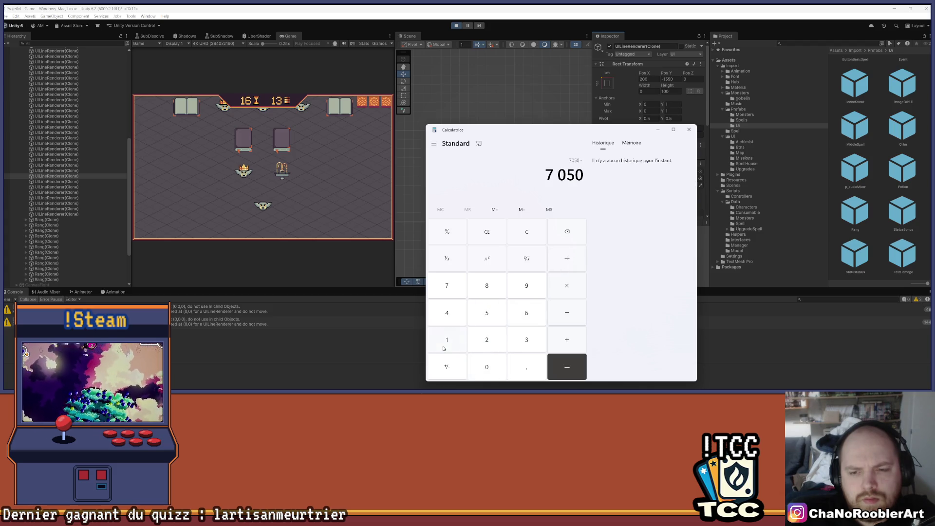
click(443, 349)
click(486, 312)
click(486, 313)
click(486, 367)
click(567, 366)
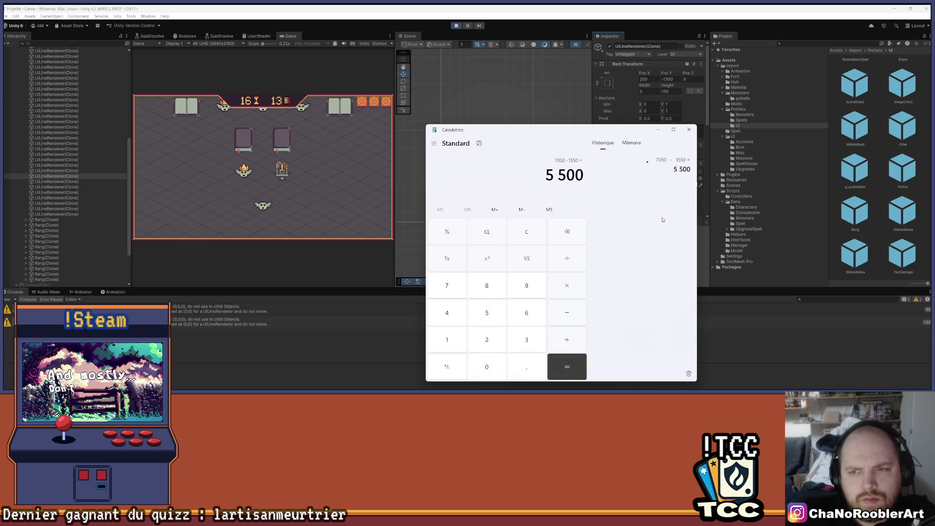
click(689, 130)
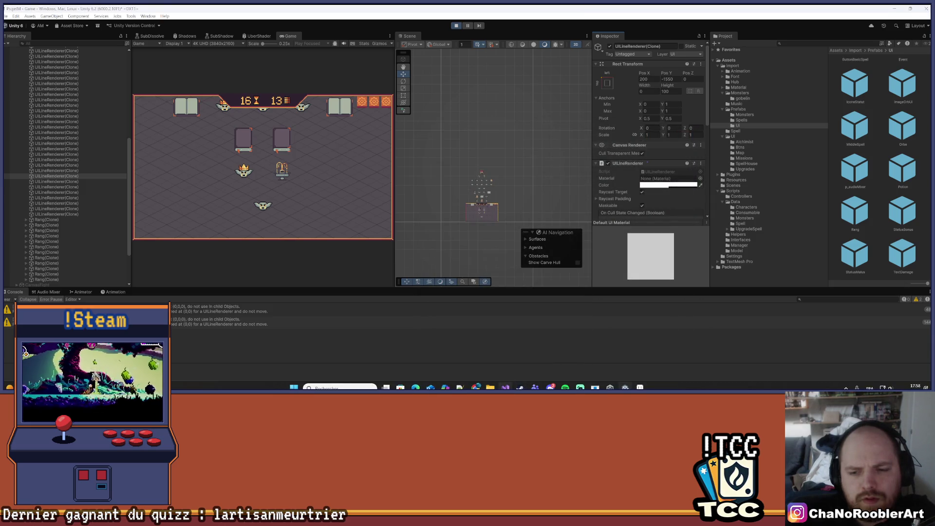
key(alt+Tab)
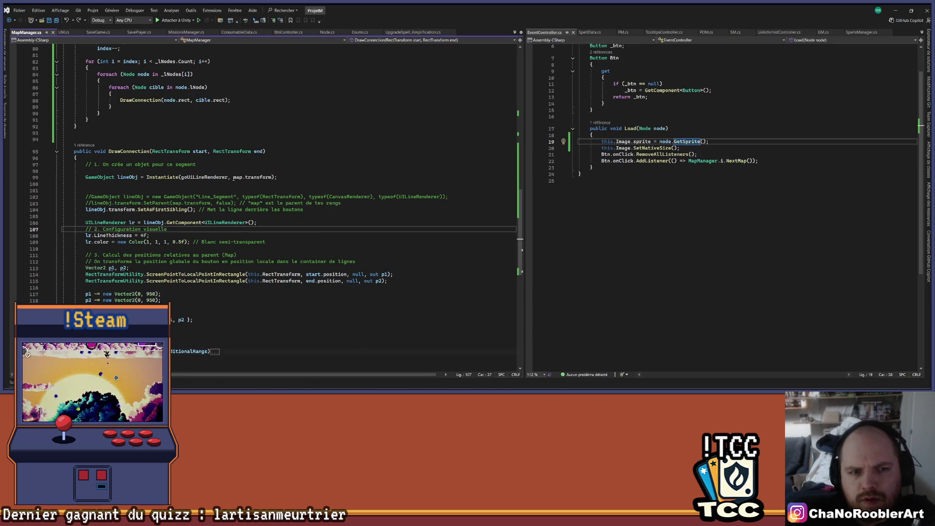
- Review the DrawConnection code in MapManager.cs before switching windows
scroll(234, 178, up, 5)
scroll(176, 250, down, 7)
scroll(181, 282, up, 4)
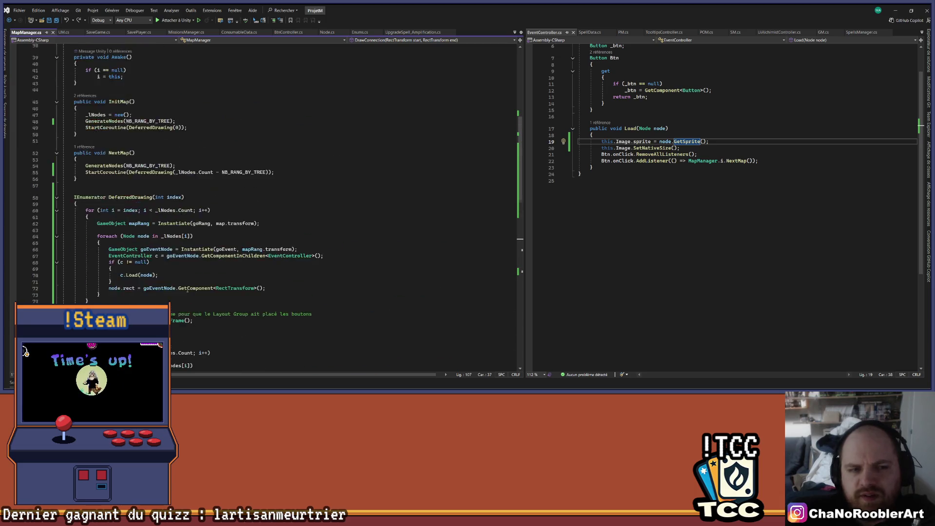
scroll(161, 295, down, 3)
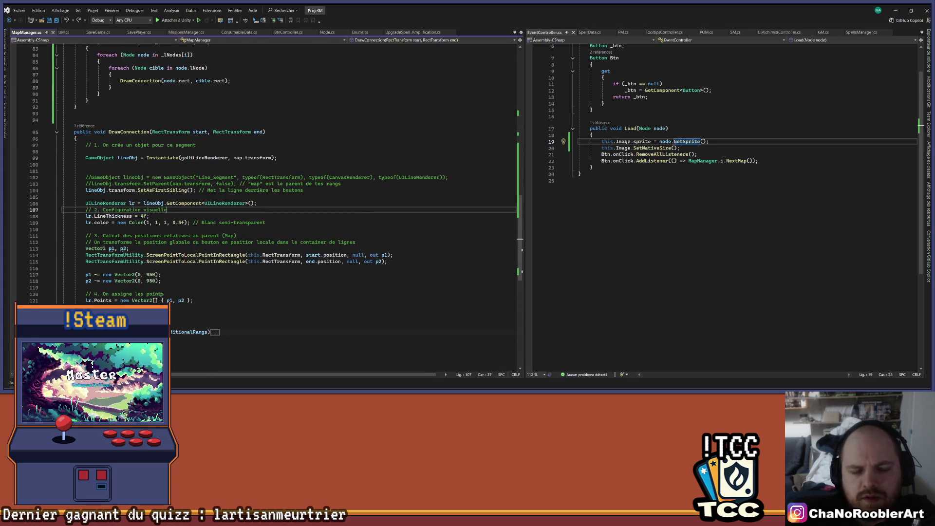
scroll(163, 301, up, 1)
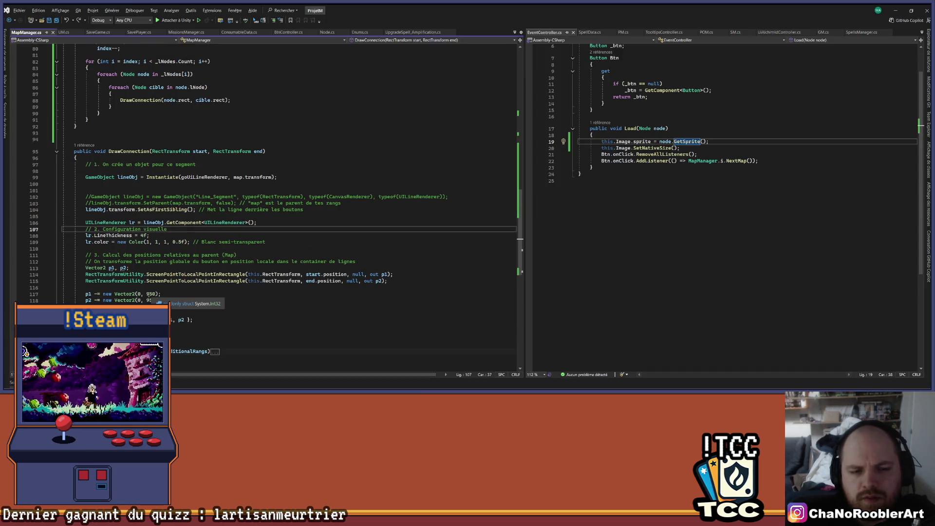
key(alt+Tab)
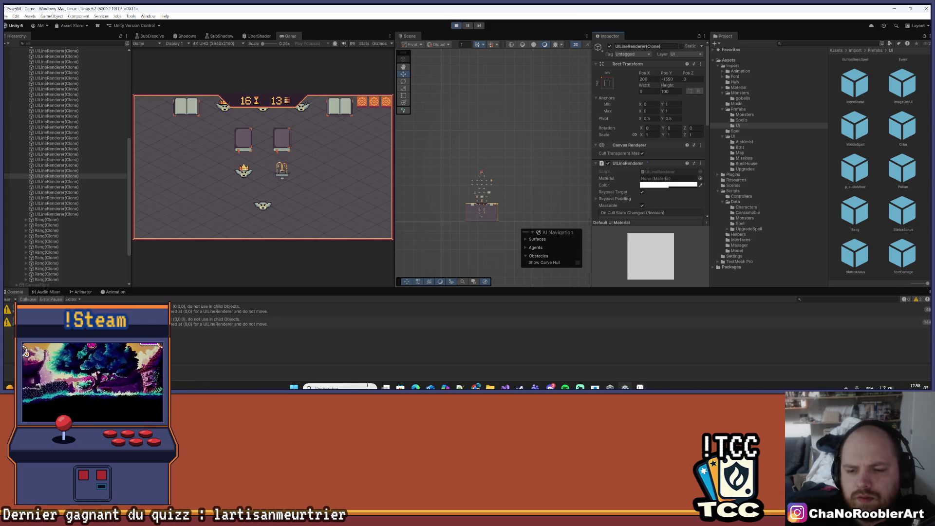
- Use Calculator to add 5500 + 950, giving 6450
click(367, 385)
text(calc)
key(Return)
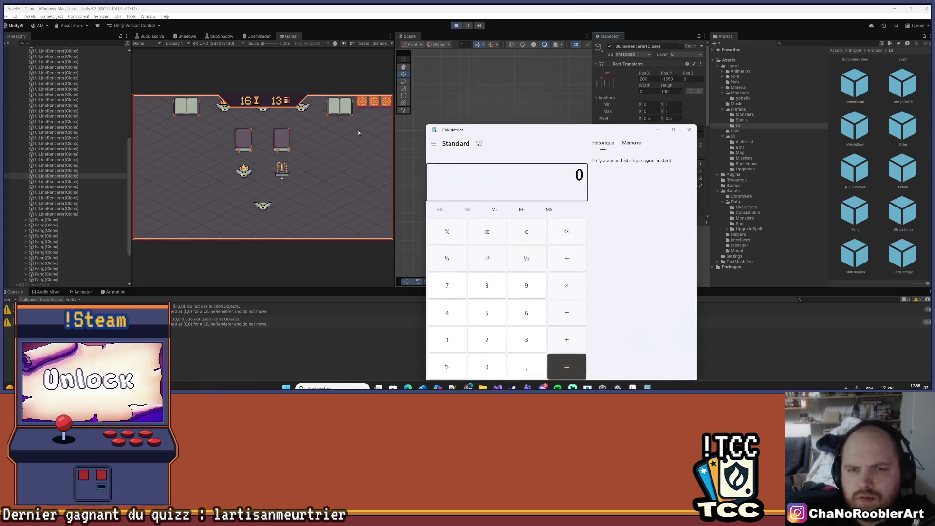
text(5500)
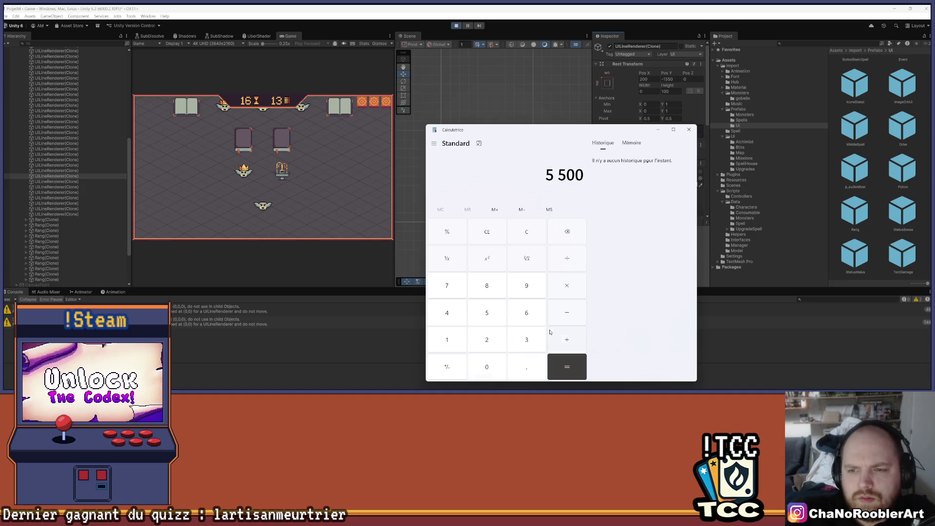
click(565, 340)
click(528, 292)
click(490, 313)
click(486, 367)
click(567, 367)
click(689, 129)
key(alt+Tab)
- Change 950 to 6450 in both Vector2 offsets on lines 117–118 and save MapManager.cs
double_click(151, 294)
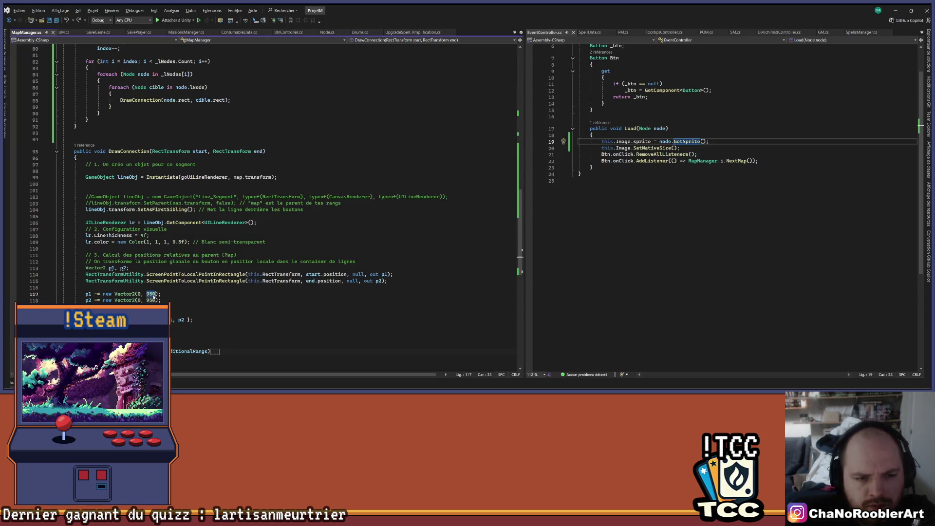
text(64)
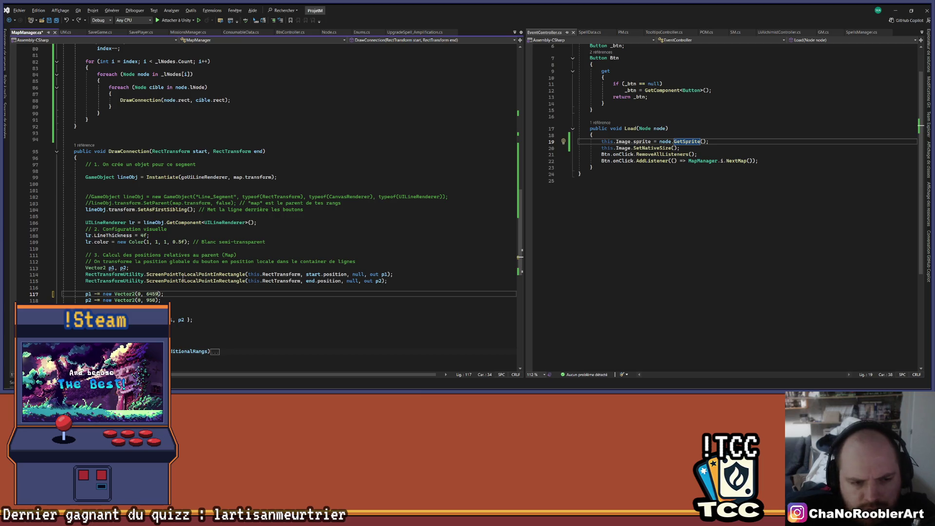
key(Down)
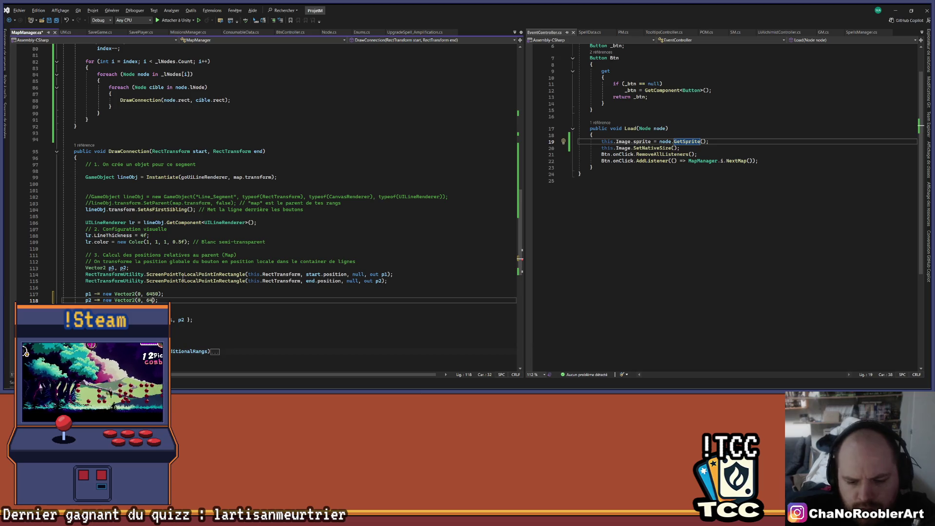
text(50)
key(ctrl+s)
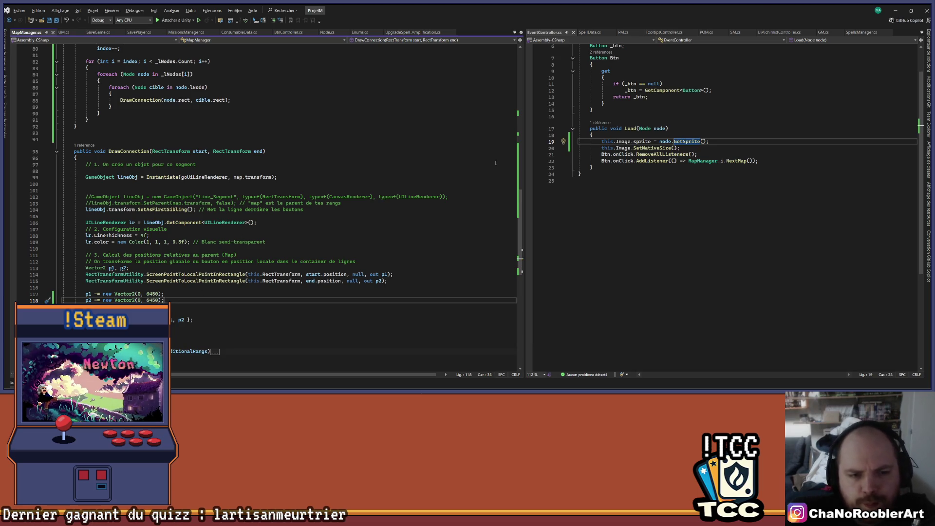
click(895, 10)
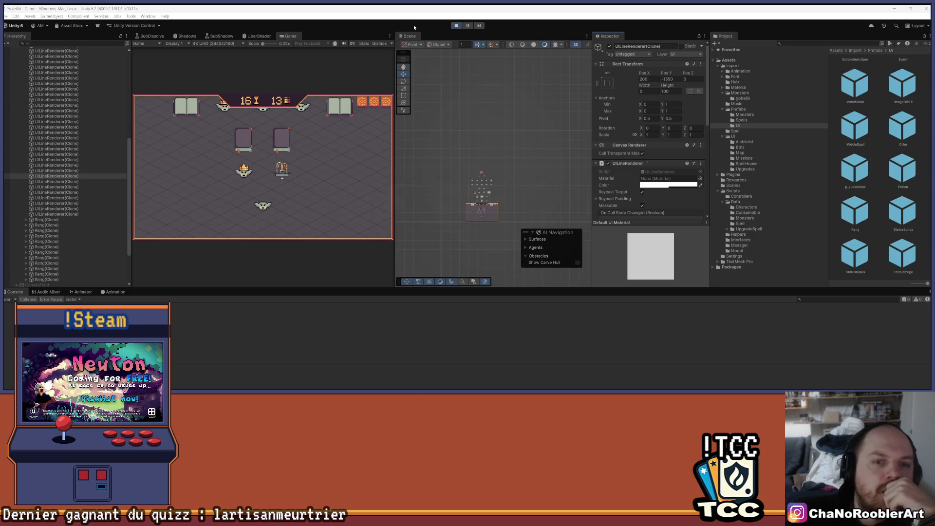
- Restart Play mode and choose Continue on the main menu to load the map with its lines
click(456, 26)
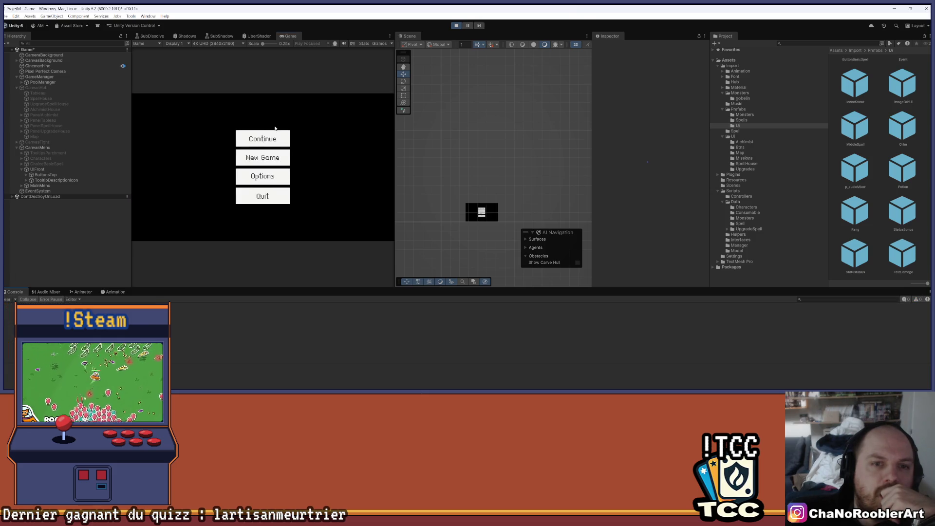
click(275, 135)
scroll(479, 192, up, 10)
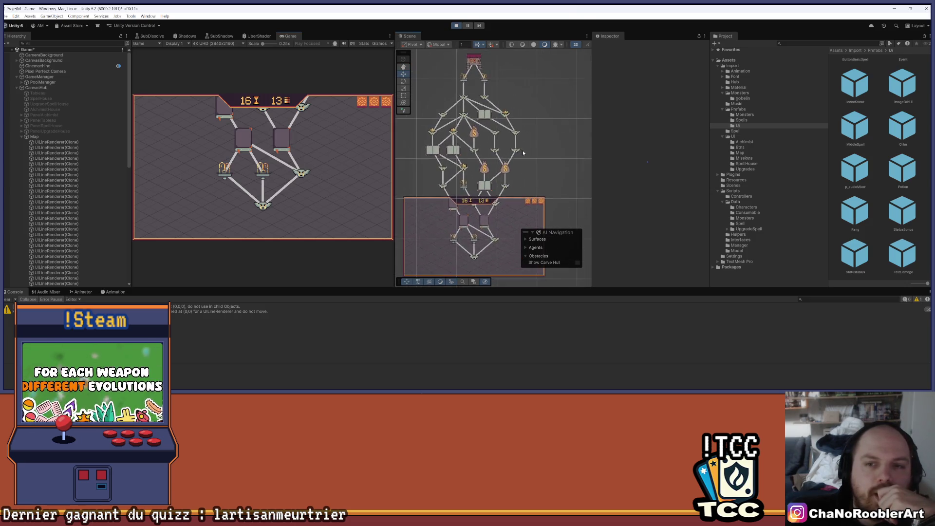
- Widen the Scene view by shrinking the Inspector and Game view, then zoom onto the node map
scroll(523, 152, up, 5)
drag(592, 161, 676, 161)
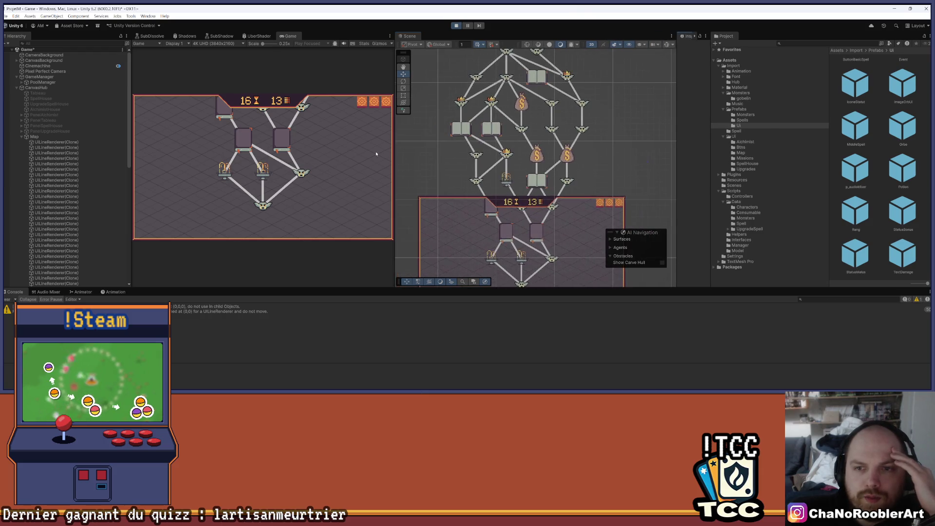
drag(395, 140, 352, 140)
scroll(551, 168, down, 2)
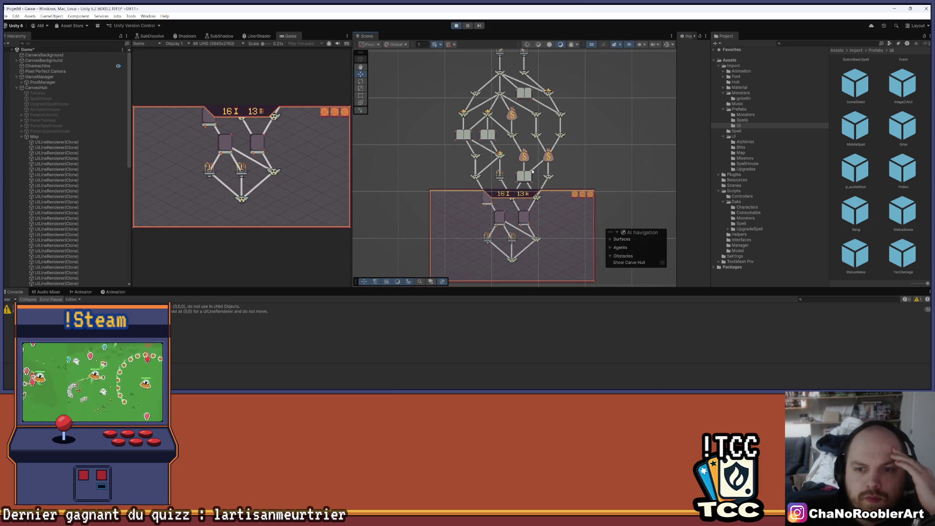
scroll(551, 169, up, 2)
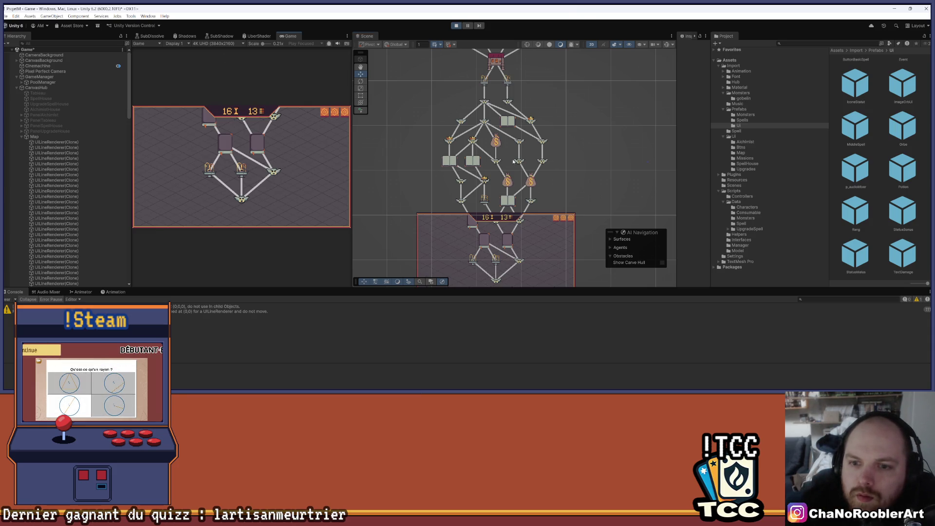
scroll(537, 161, down, 2)
scroll(520, 231, up, 2)
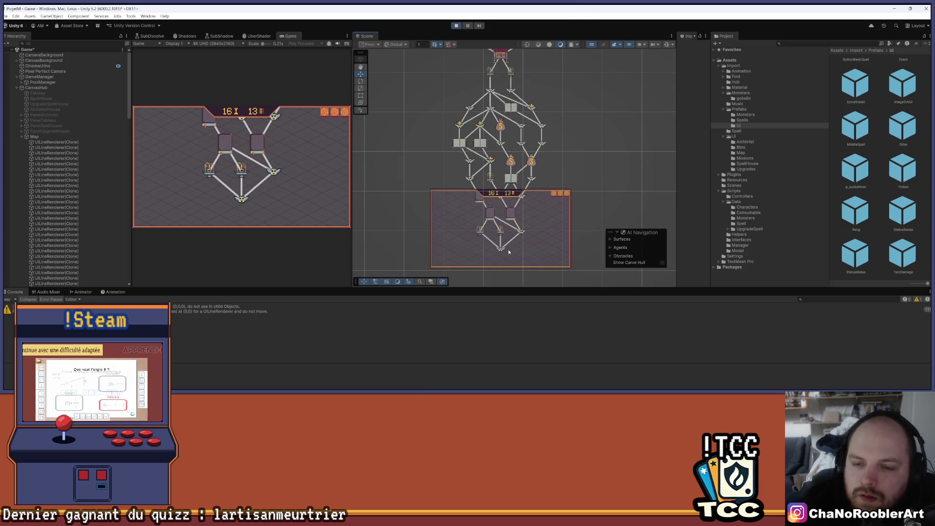
scroll(506, 214, up, 2)
scroll(526, 185, up, 1)
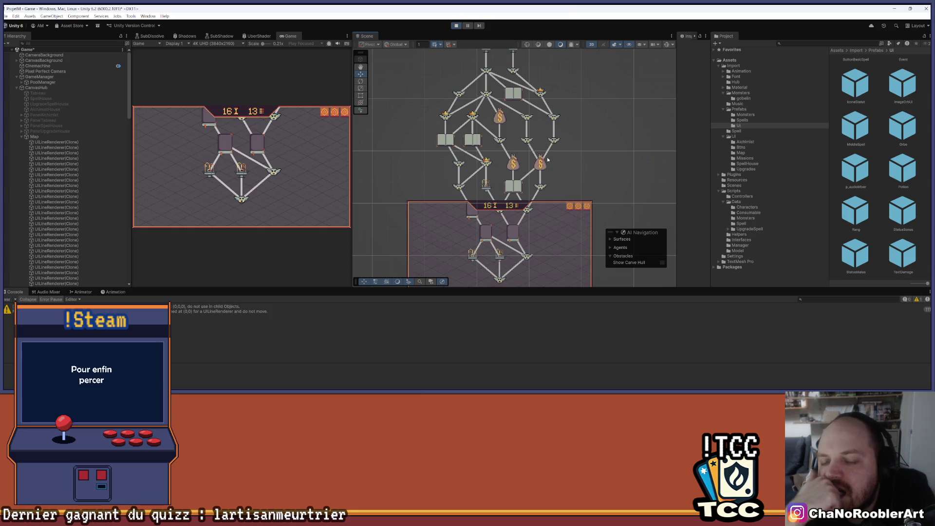
mouse_move(553, 156)
mouse_down()
mouse_move(469, 218)
mouse_move(476, 204)
mouse_move(473, 211)
mouse_up()
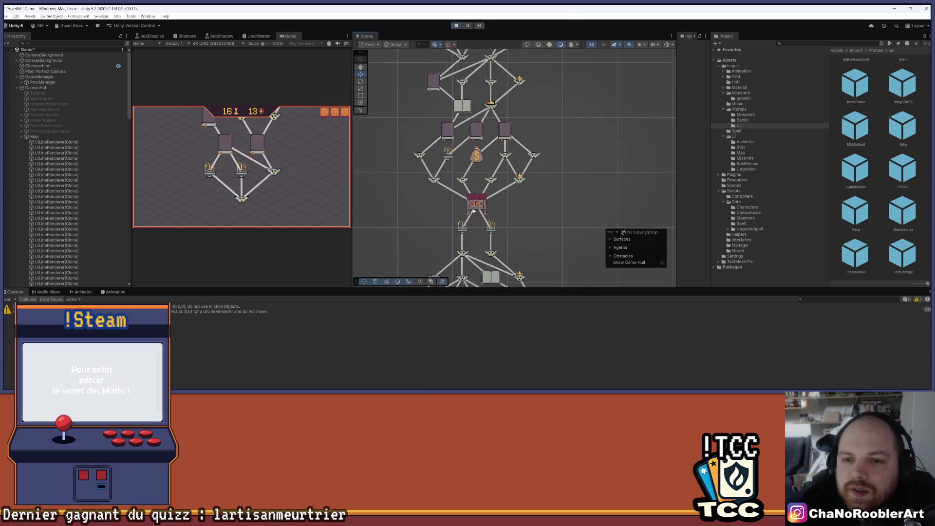
scroll(491, 245, up, 2)
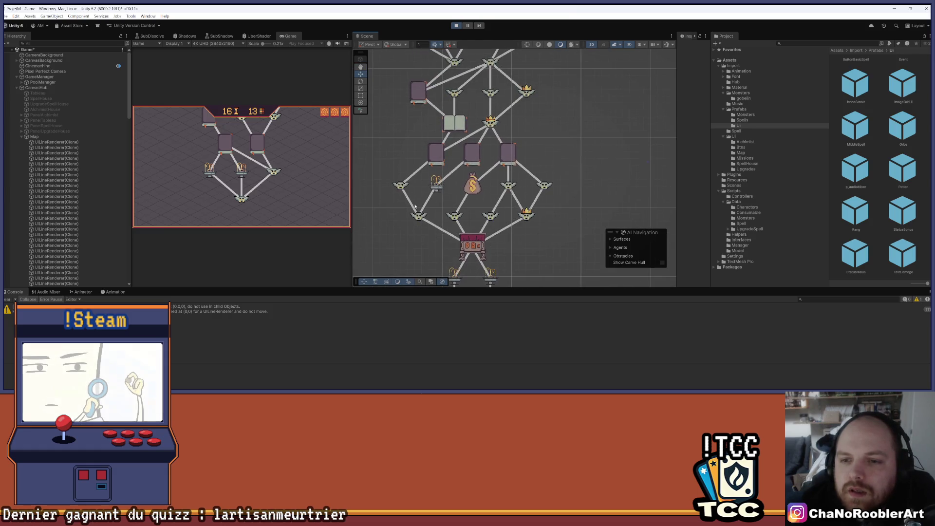
scroll(546, 254, down, 1)
scroll(538, 265, down, 1)
scroll(538, 265, down, 5)
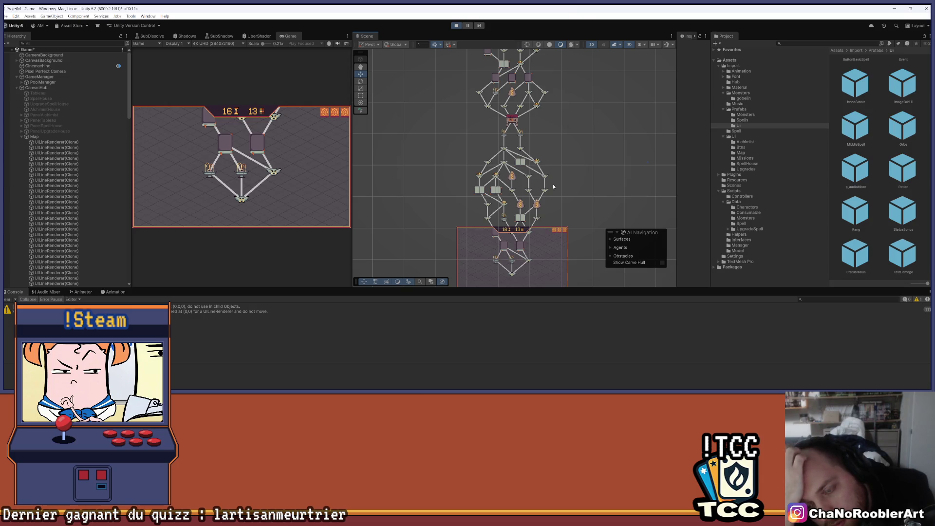
scroll(528, 210, up, 3)
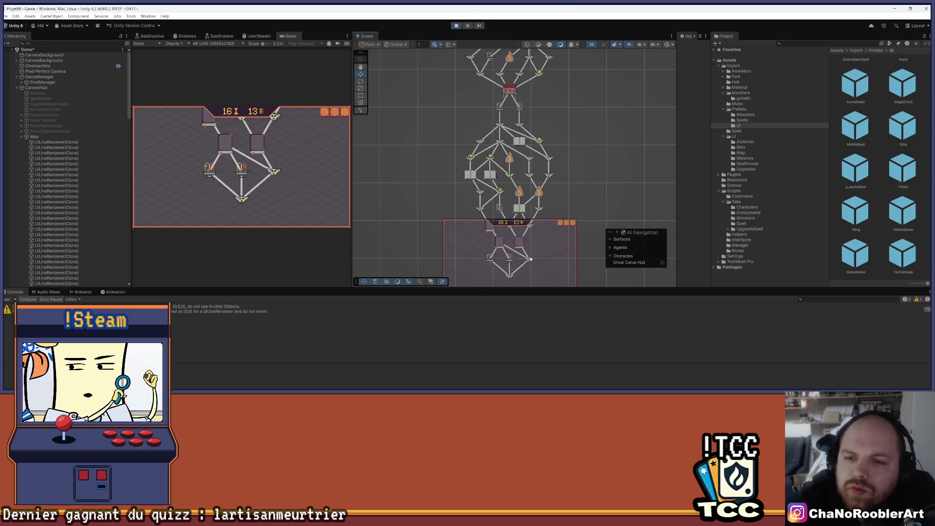
drag(566, 110, 556, 176)
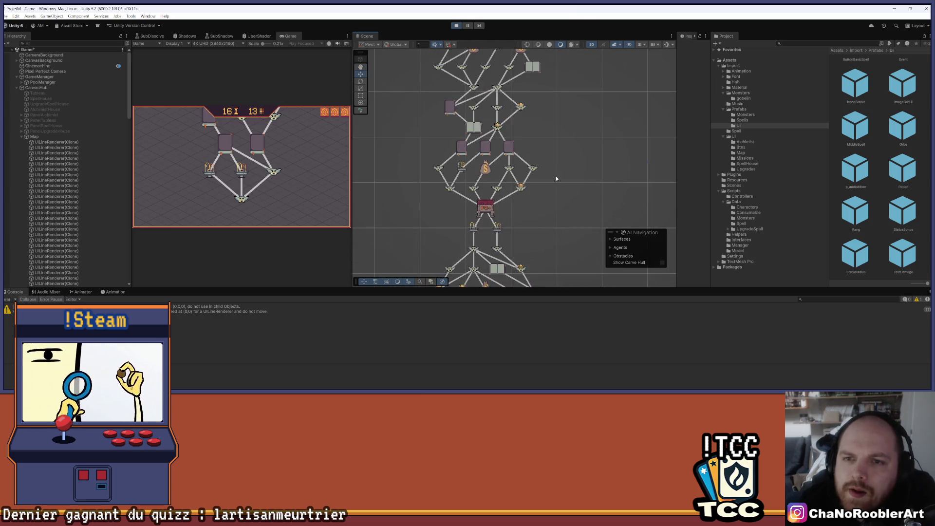
drag(554, 118, 562, 178)
scroll(564, 185, down, 2)
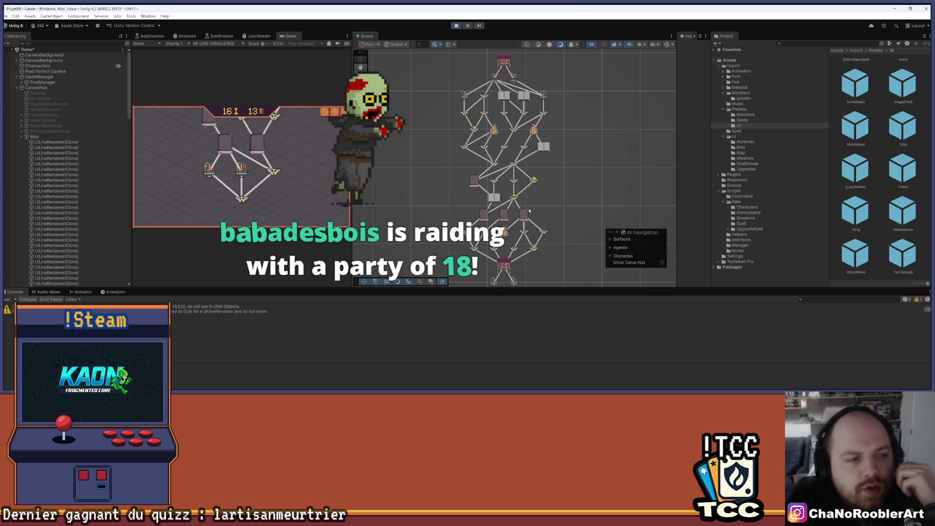
drag(546, 259, 535, 156)
scroll(544, 181, up, 4)
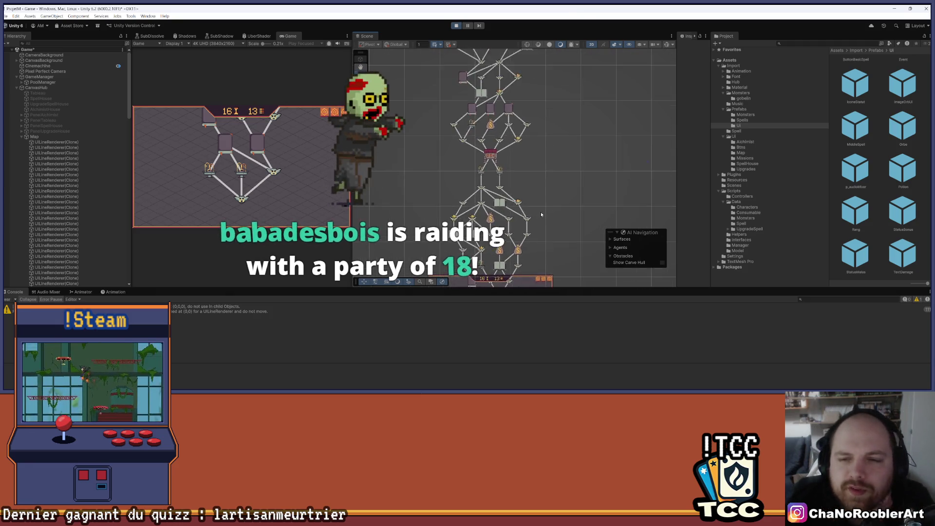
scroll(543, 207, down, 5)
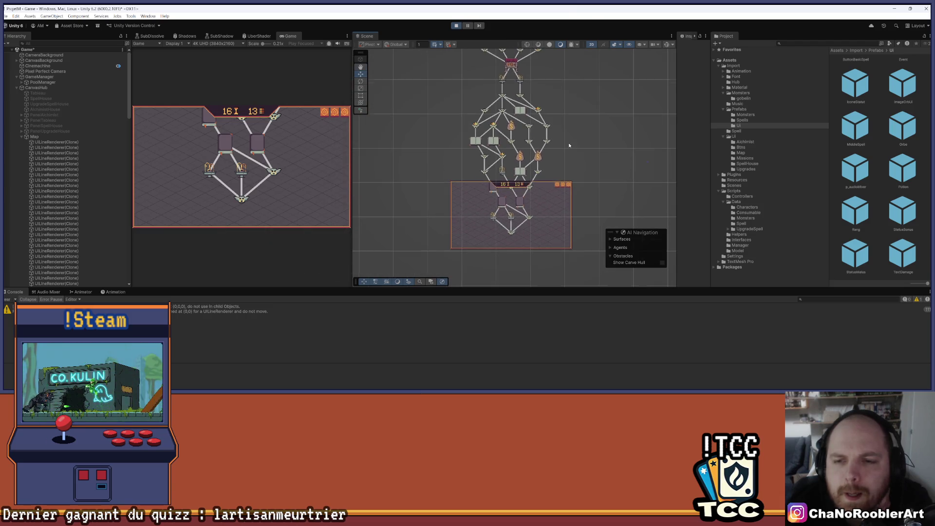
mouse_move(574, 78)
mouse_down()
mouse_move(573, 110)
mouse_move(545, 148)
mouse_move(565, 144)
mouse_up()
scroll(570, 103, down, 2)
scroll(544, 200, up, 3)
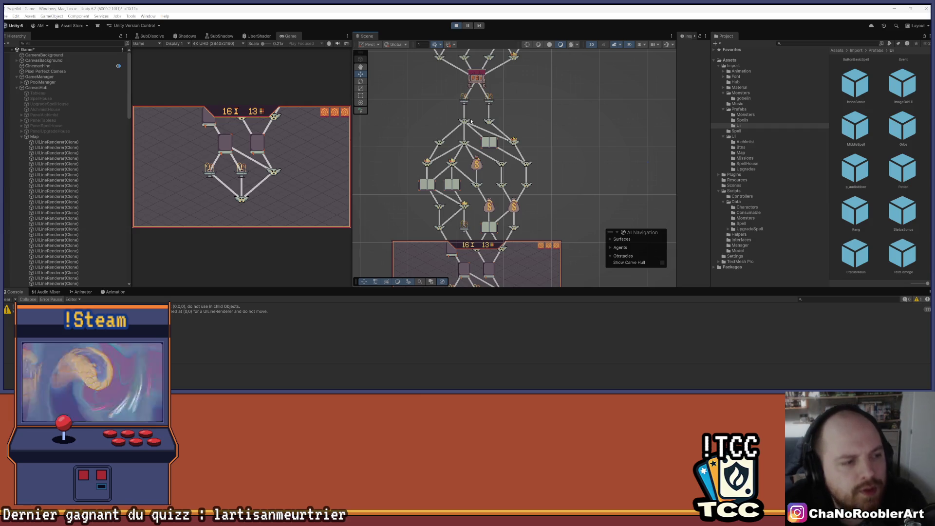
scroll(525, 155, down, 1)
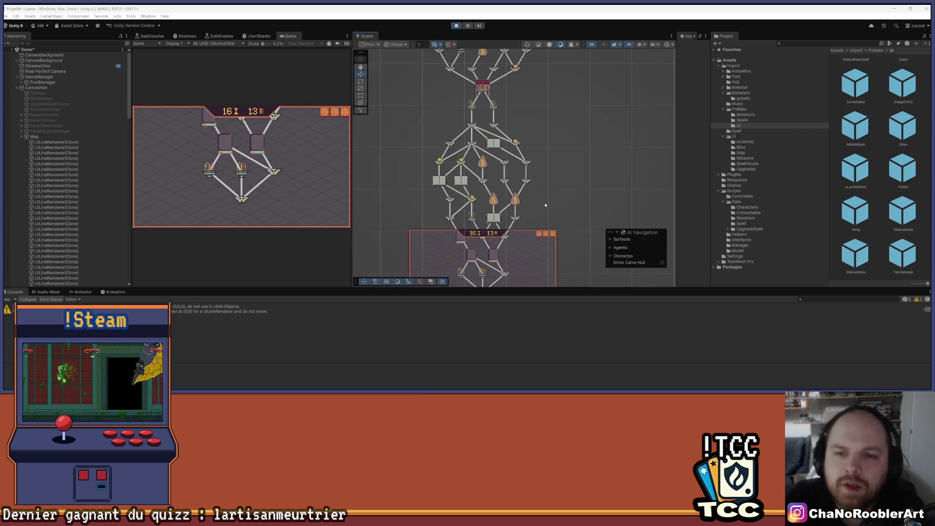
mouse_move(565, 232)
mouse_down()
mouse_move(574, 109)
mouse_move(560, 158)
mouse_up()
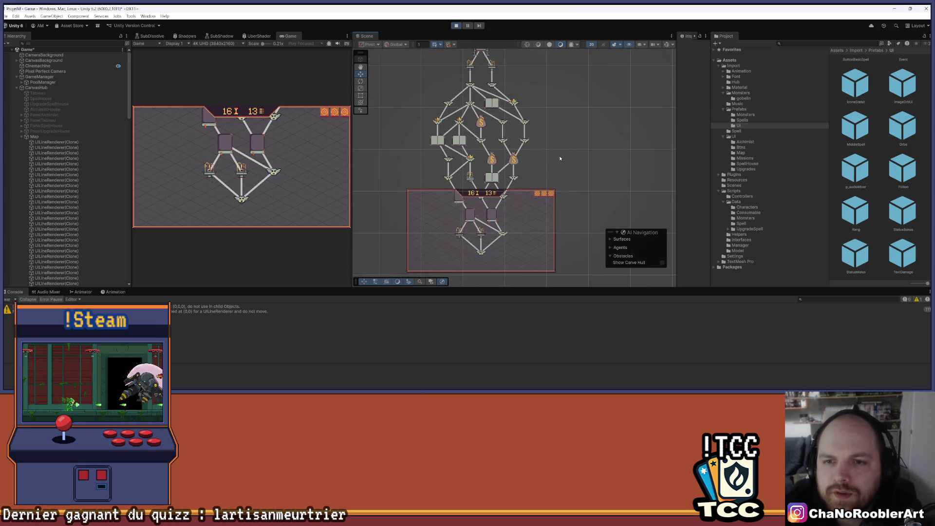
scroll(535, 139, up, 3)
drag(565, 205, 601, 156)
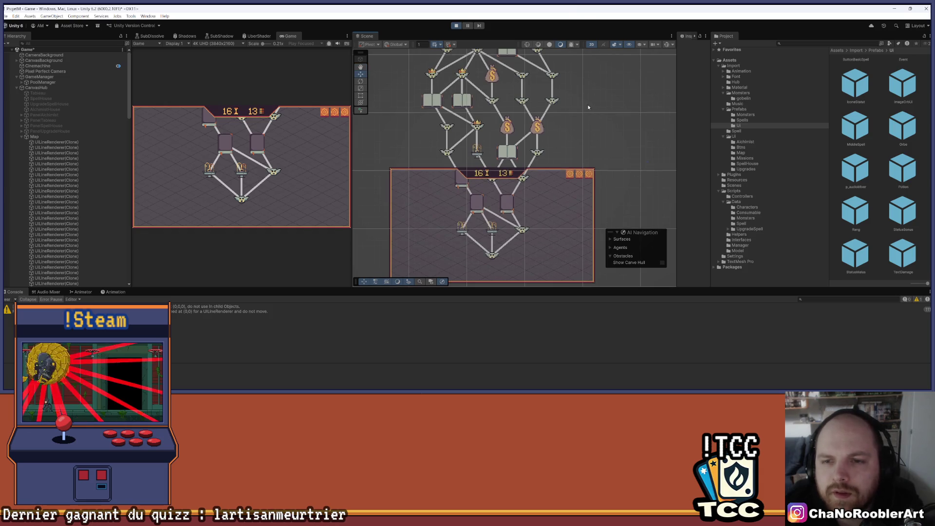
- Collapse the Map's clone children and hide the UIFront panel covering the map
click(54, 137)
click(22, 137)
click(39, 169)
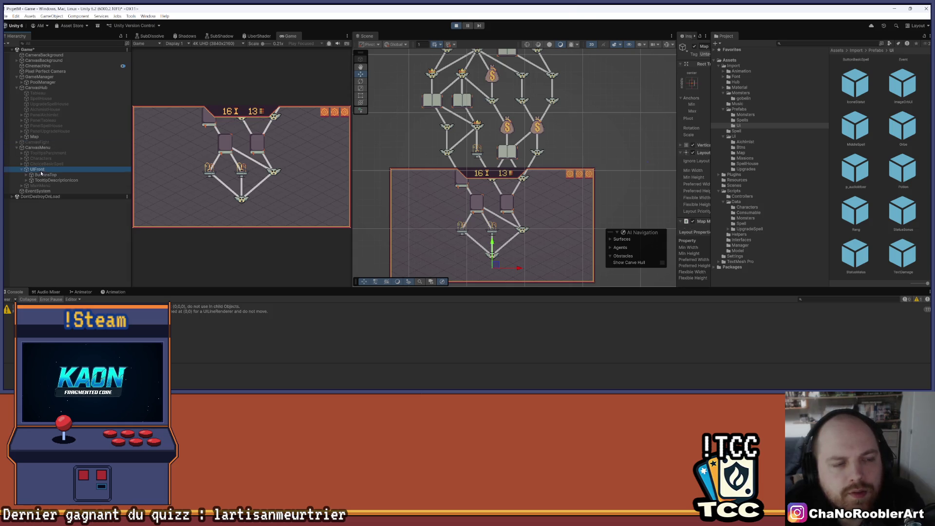
click(694, 47)
- Pan and zoom over the map to the pink node, then exit Play mode with Ctrl+P
scroll(582, 138, down, 3)
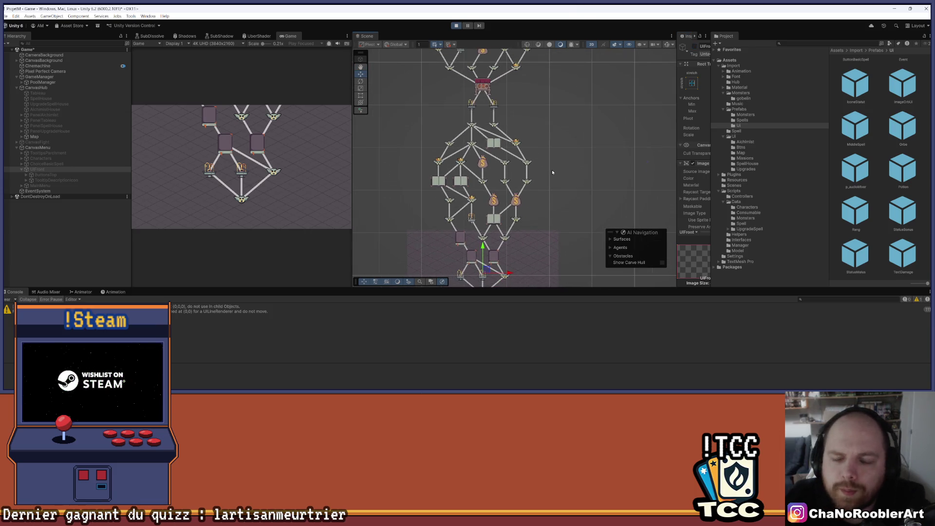
drag(563, 155, 565, 62)
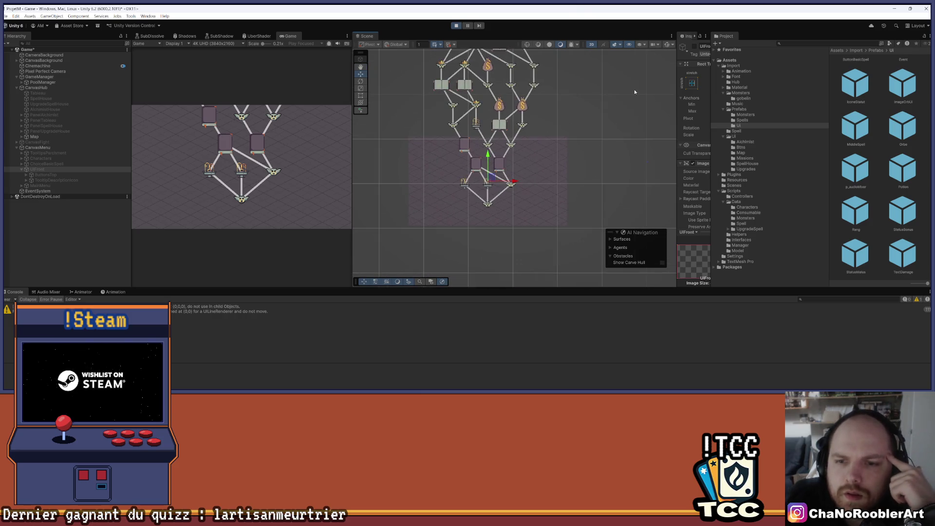
drag(542, 95, 547, 160)
scroll(546, 161, up, 2)
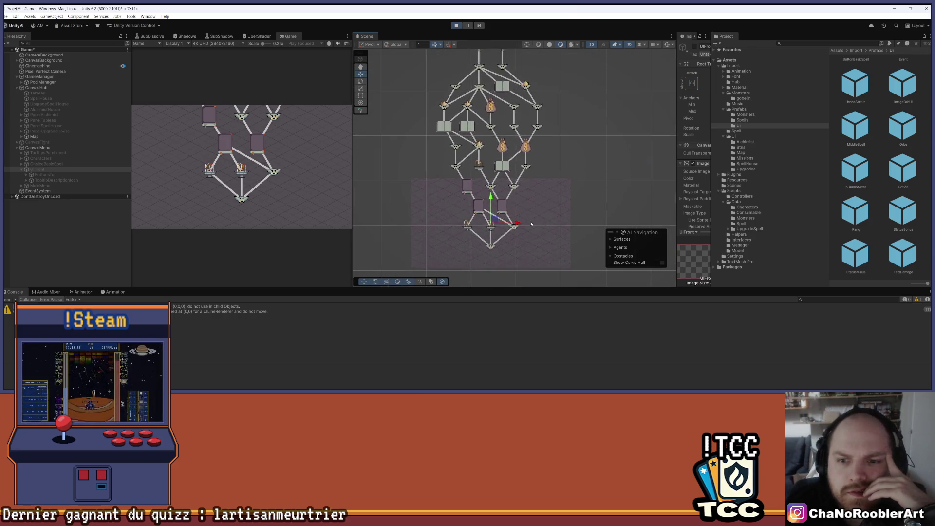
scroll(539, 118, down, 2)
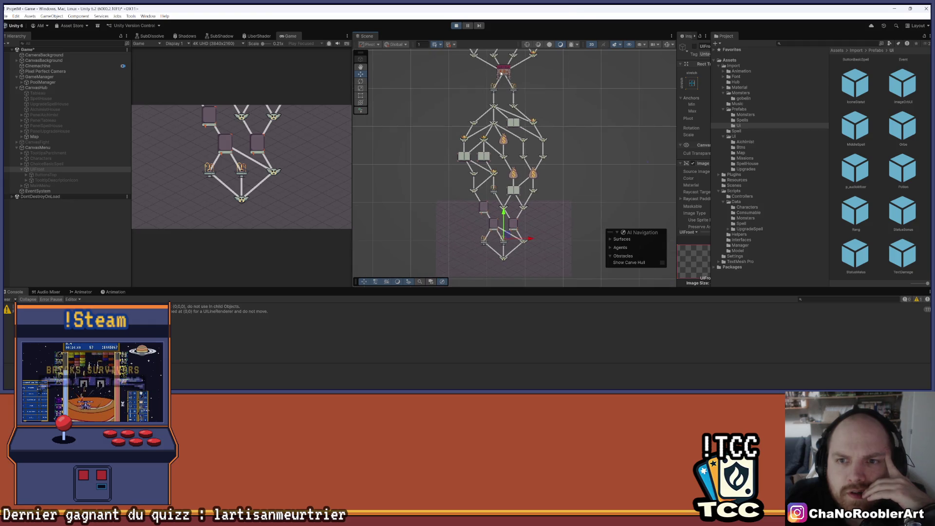
drag(512, 71, 498, 216)
scroll(474, 130, down, 4)
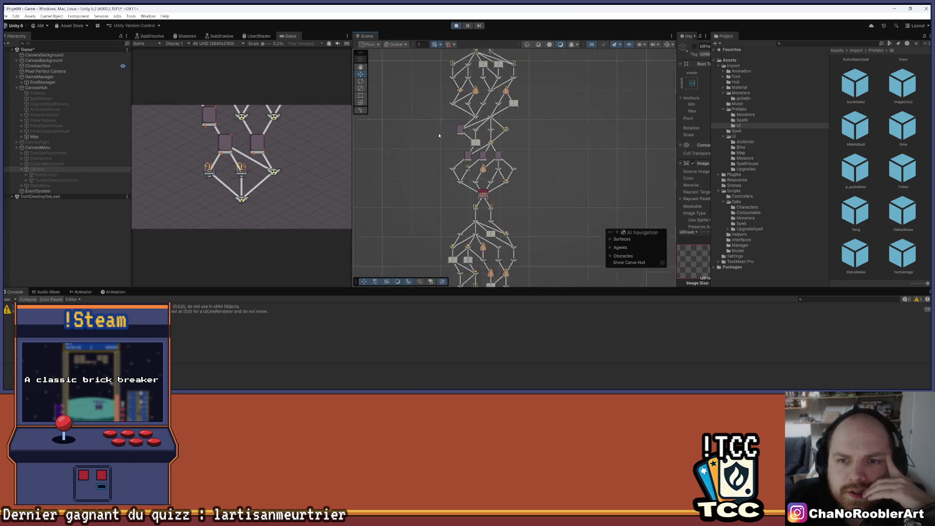
key(ctrl+p)
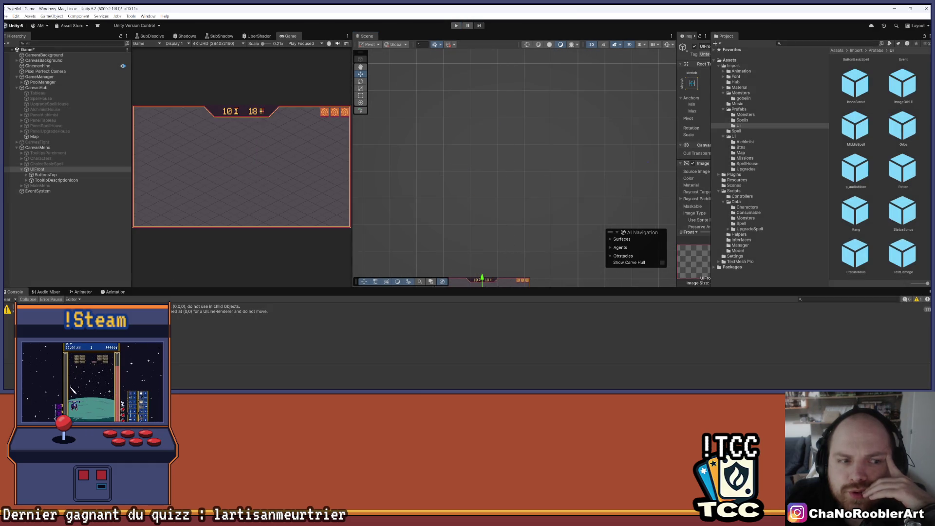
- Enter Play mode, Continue from the main menu, and zoom the Scene view onto the new map
click(8, 299)
click(458, 26)
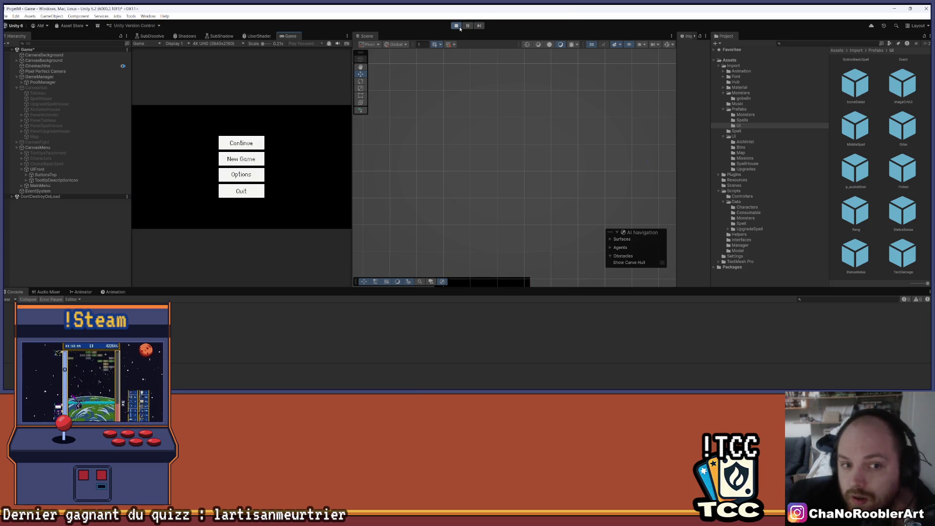
click(252, 141)
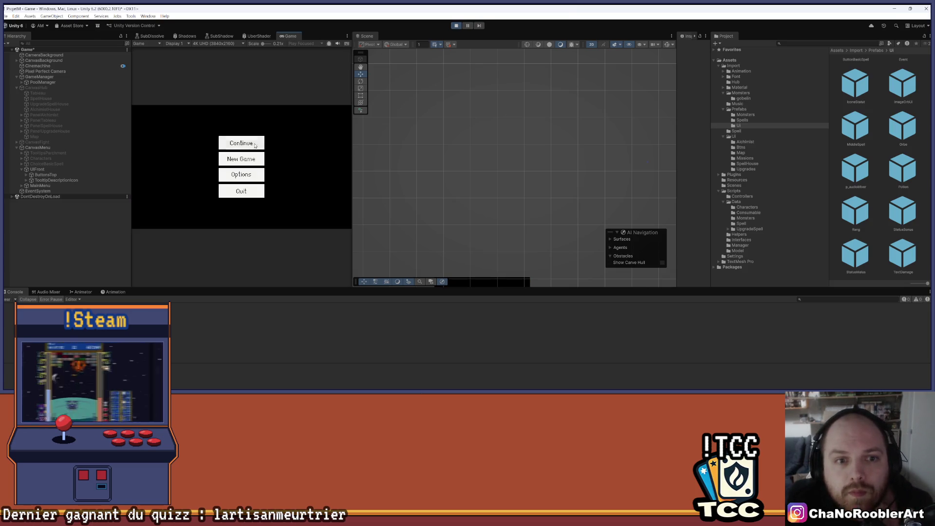
scroll(520, 253, up, 5)
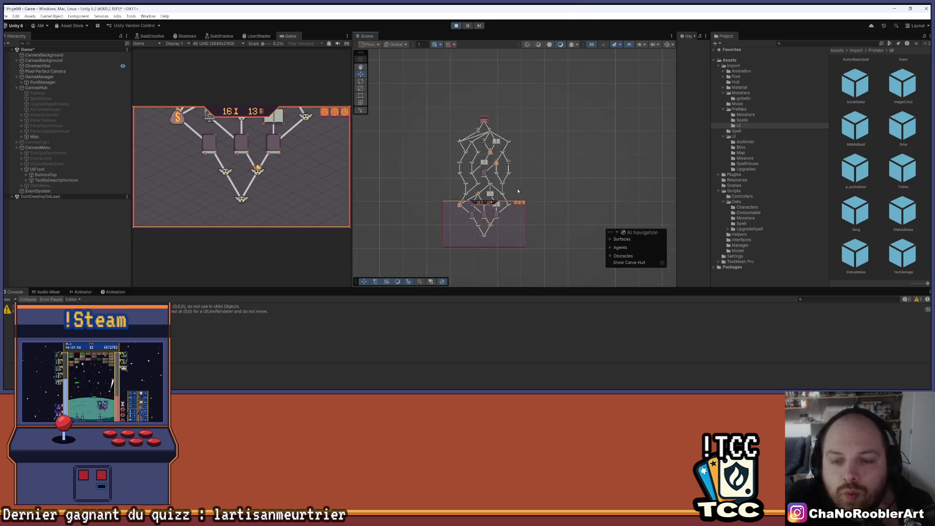
scroll(520, 176, up, 4)
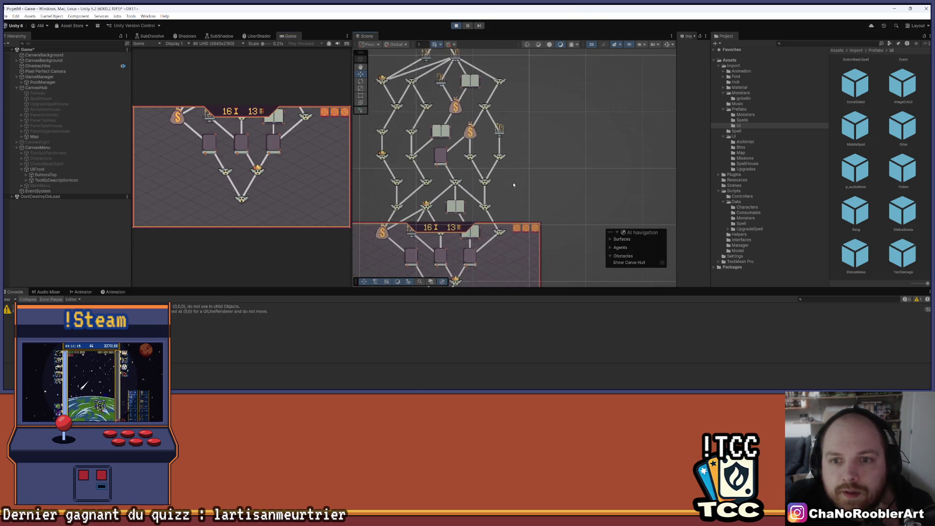
scroll(569, 154, down, 2)
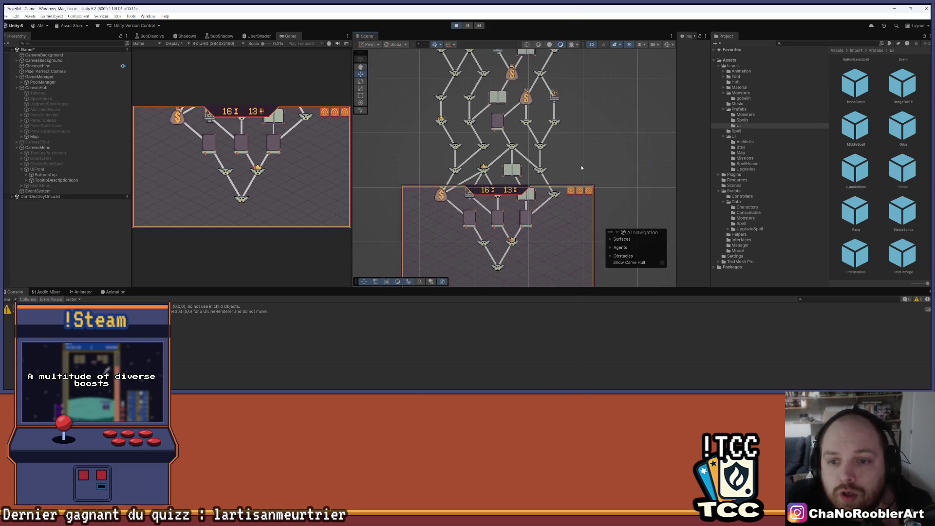
scroll(581, 164, up, 2)
drag(576, 109, 579, 151)
scroll(579, 151, down, 3)
scroll(568, 202, up, 1)
scroll(508, 194, up, 1)
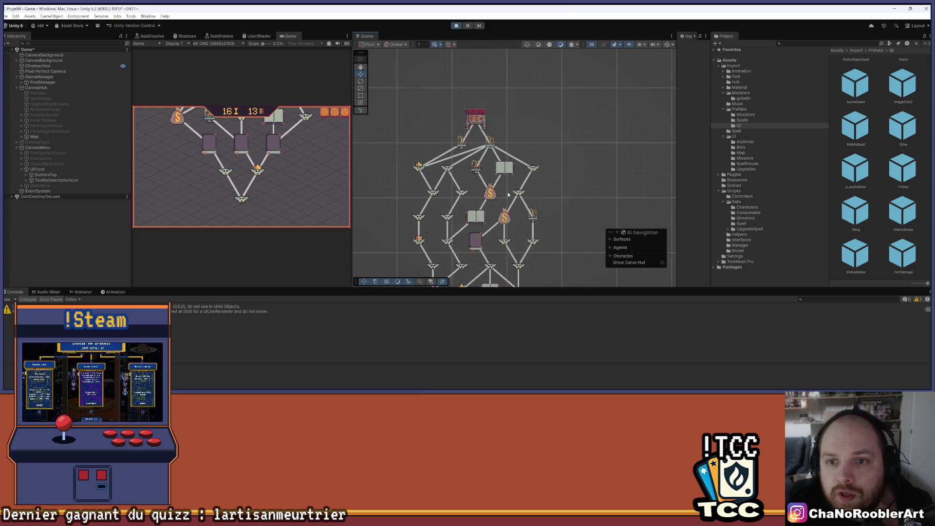
mouse_move(508, 194)
mouse_down()
mouse_move(518, 137)
mouse_move(531, 195)
mouse_move(536, 176)
mouse_up()
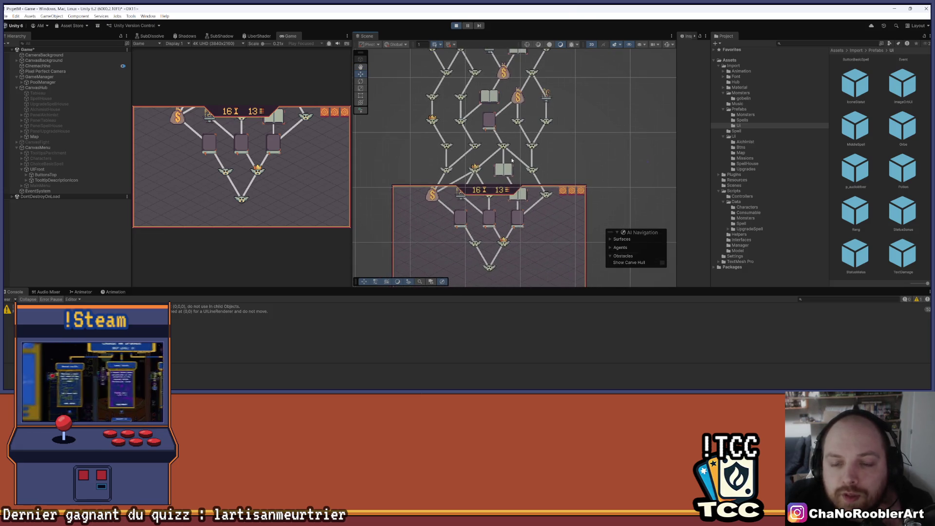
scroll(468, 217, up, 1)
scroll(522, 243, up, 3)
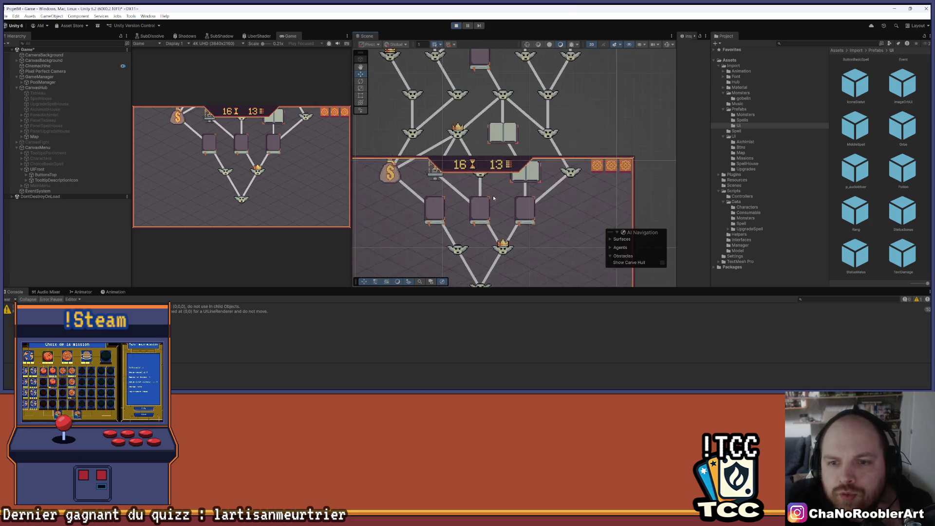
scroll(502, 182, down, 2)
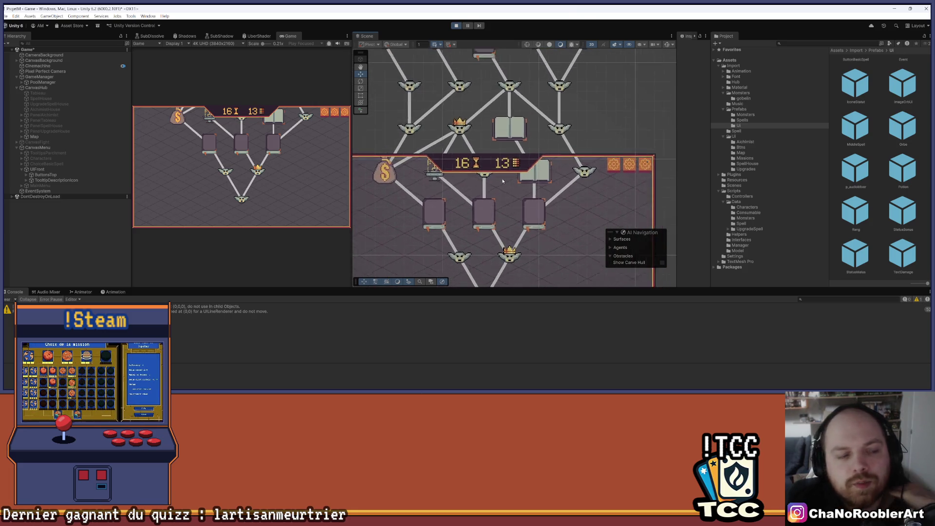
scroll(504, 176, down, 2)
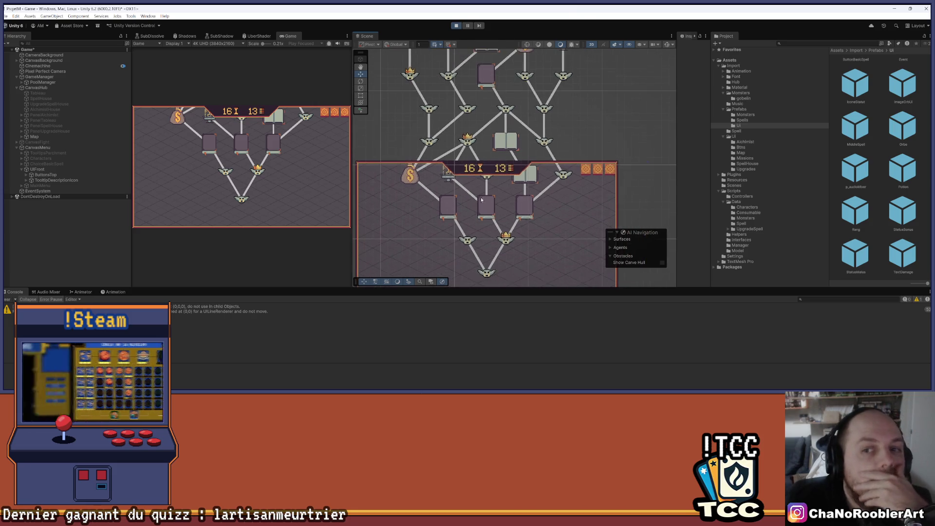
scroll(579, 122, down, 2)
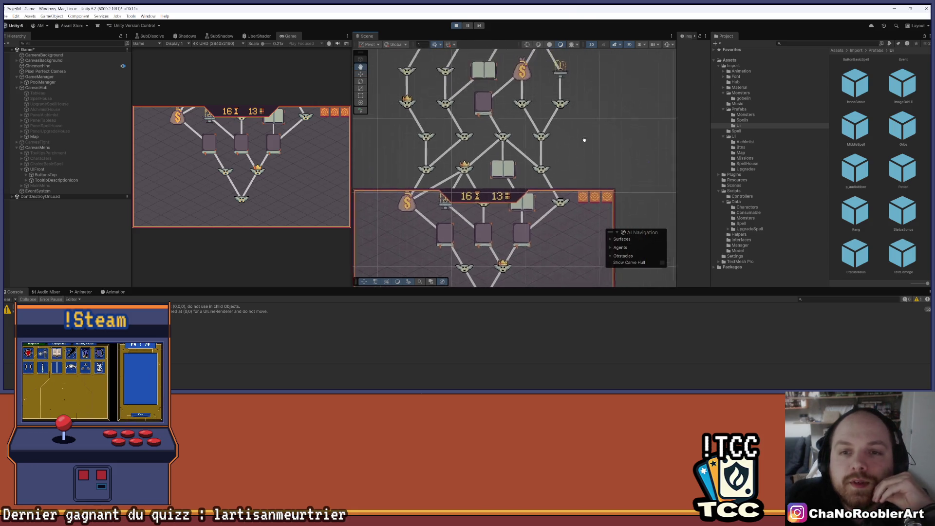
scroll(552, 203, down, 2)
scroll(498, 103, up, 2)
scroll(488, 130, up, 2)
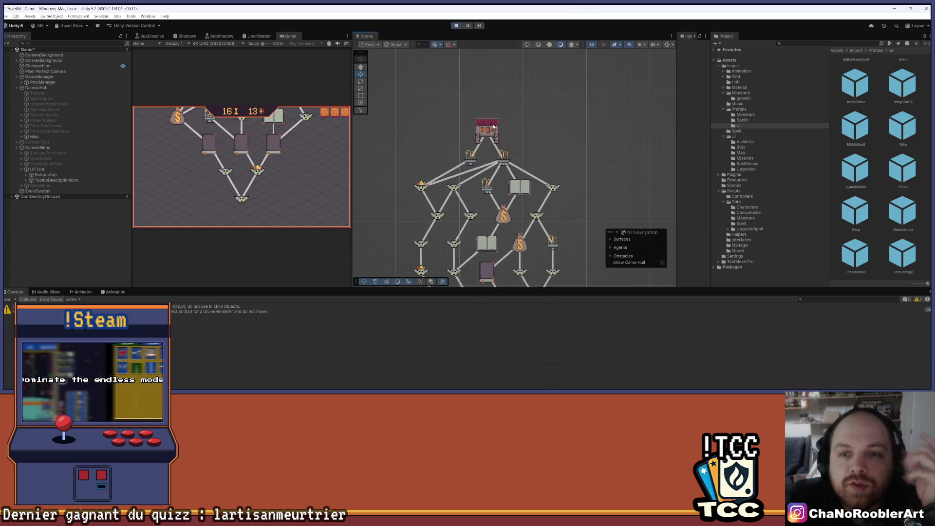
mouse_move(488, 131)
mouse_down()
mouse_move(471, 177)
mouse_move(475, 195)
mouse_up()
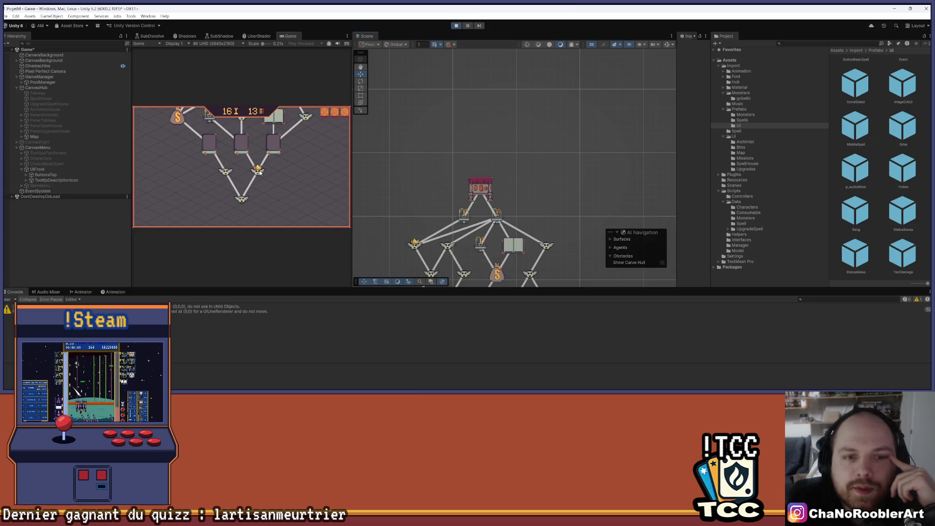
mouse_move(539, 116)
mouse_down()
mouse_move(533, 218)
mouse_move(537, 206)
mouse_up()
scroll(539, 161, down, 3)
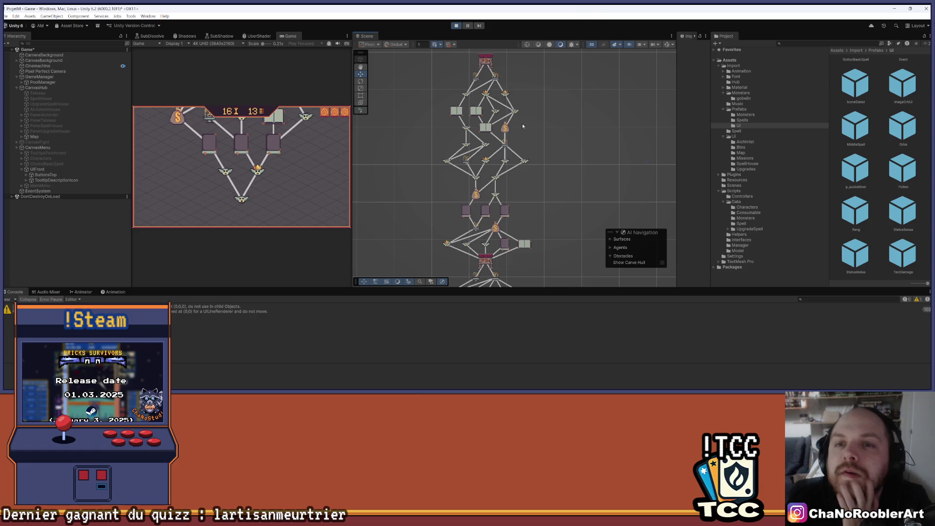
- Pan and zoom down to the canvas rectangle below the map and along the rebuilt tree
mouse_move(541, 265)
mouse_down()
mouse_move(518, 126)
mouse_move(539, 164)
mouse_up()
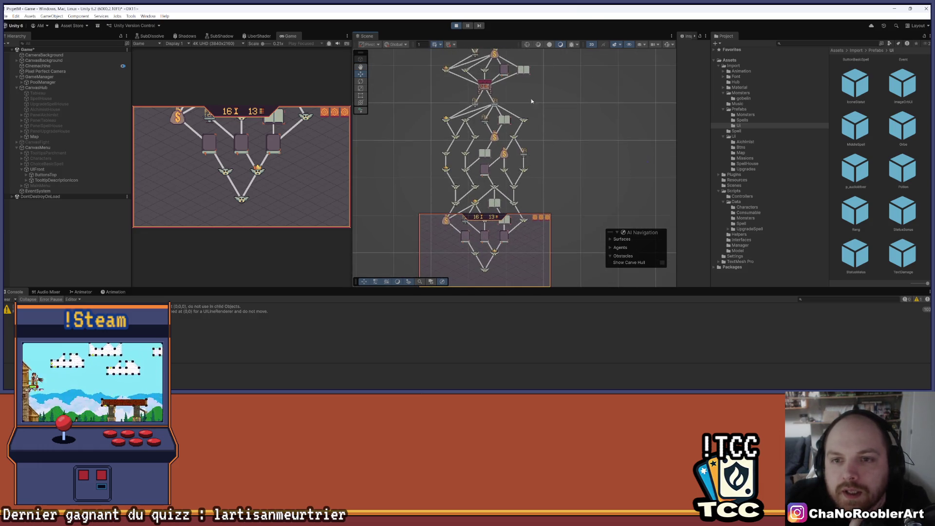
scroll(531, 100, down, 5)
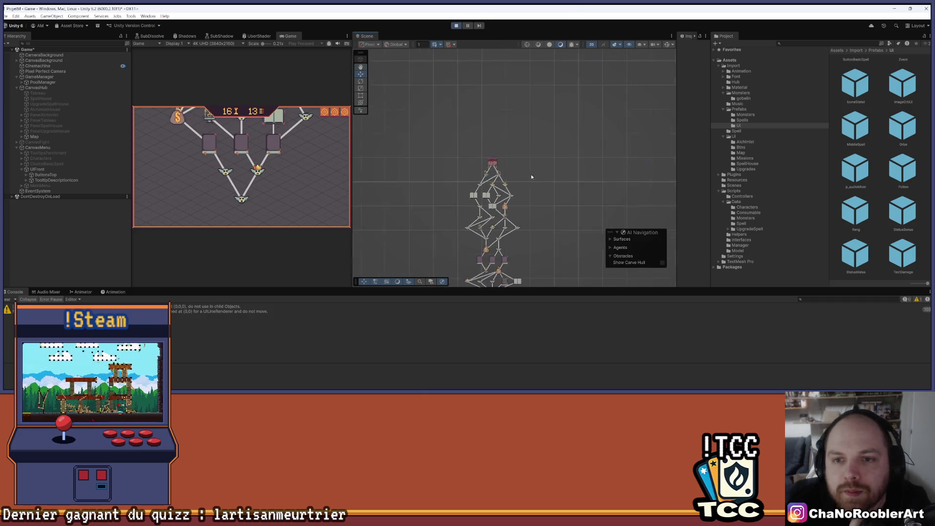
scroll(489, 188, down, 2)
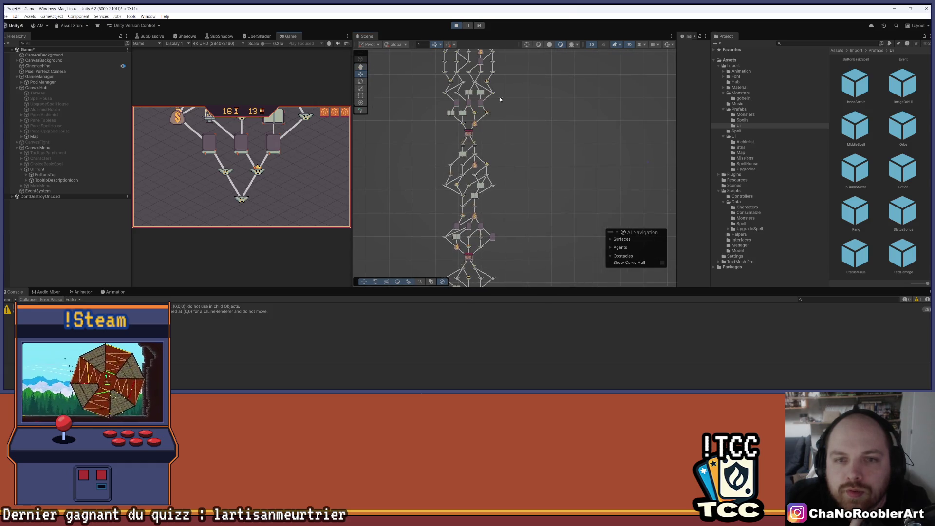
drag(541, 142, 538, 182)
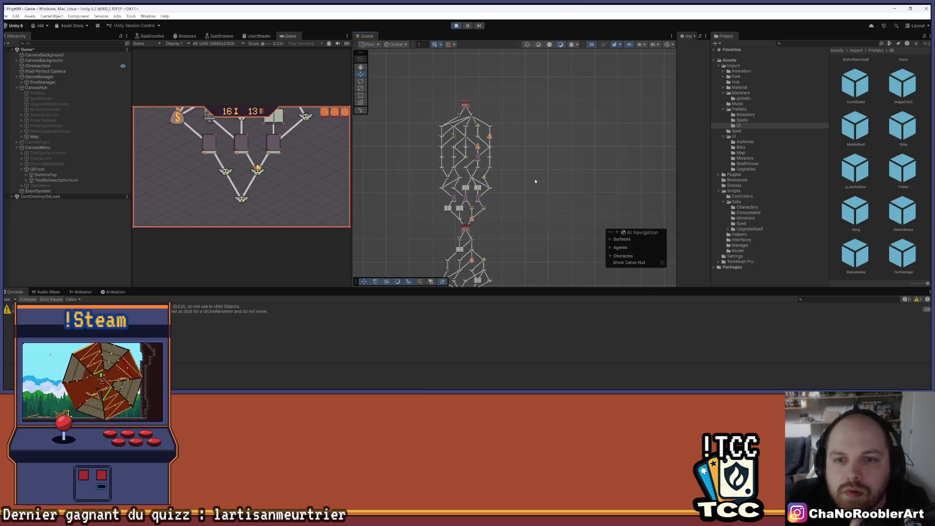
scroll(475, 180, up, 3)
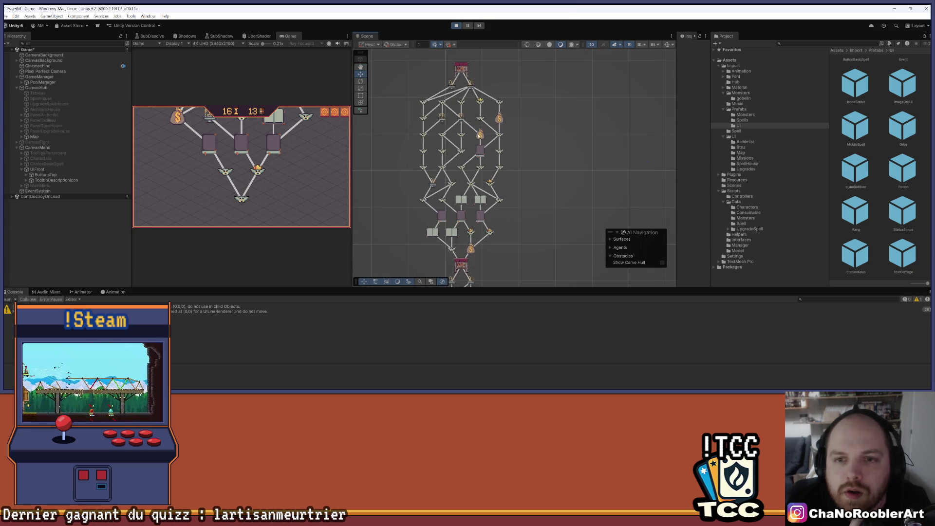
scroll(520, 152, down, 4)
- Drag the Console divider down to make the Scene and Game views taller
mouse_move(556, 164)
mouse_down()
mouse_move(530, 196)
mouse_move(523, 224)
mouse_move(519, 167)
mouse_move(533, 170)
mouse_move(542, 102)
mouse_move(511, 141)
mouse_up()
scroll(487, 136, up, 2)
scroll(469, 130, up, 4)
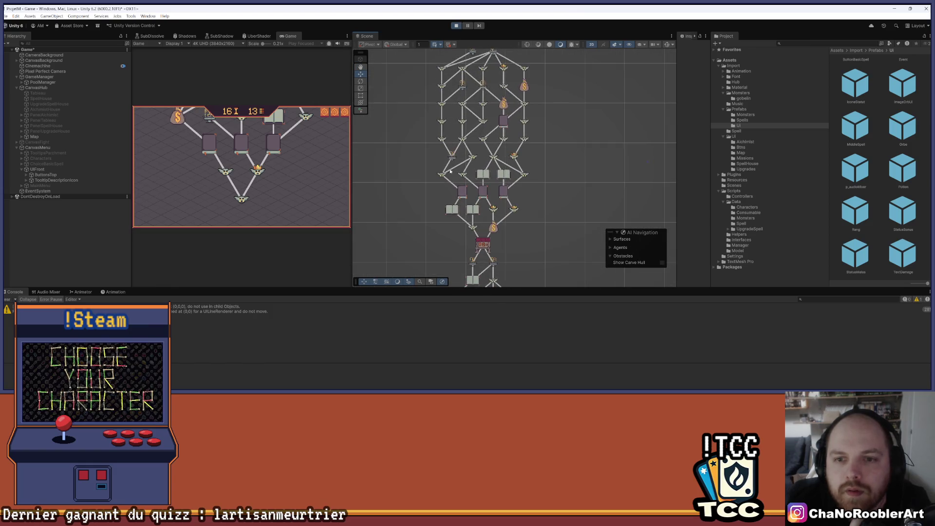
scroll(509, 144, up, 2)
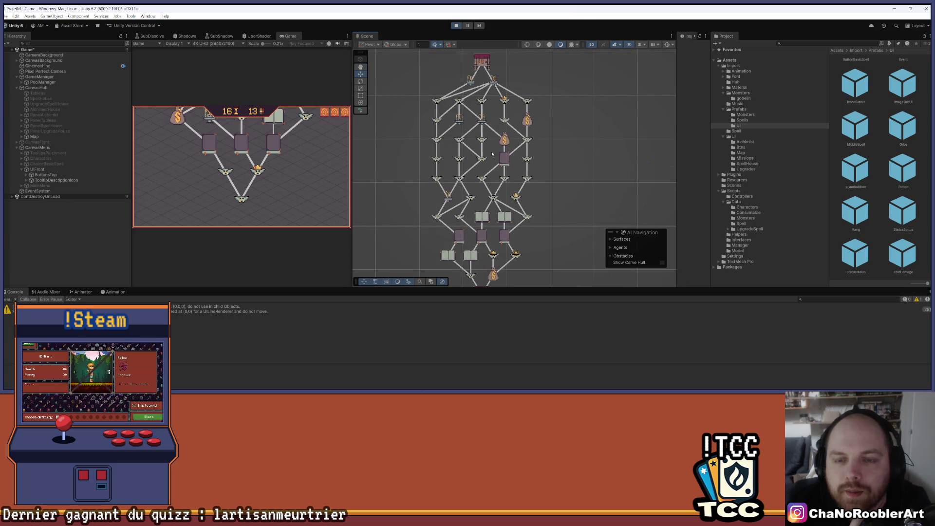
scroll(429, 214, down, 5)
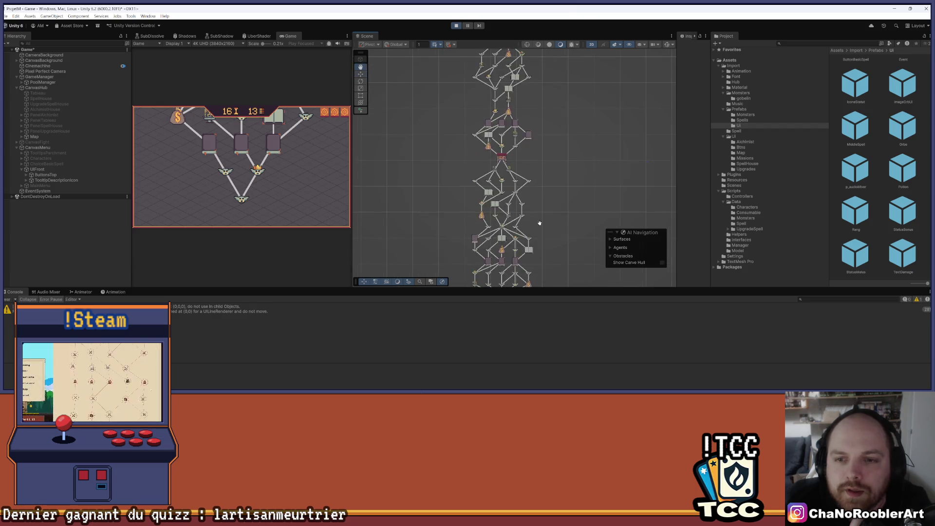
scroll(535, 219, up, 3)
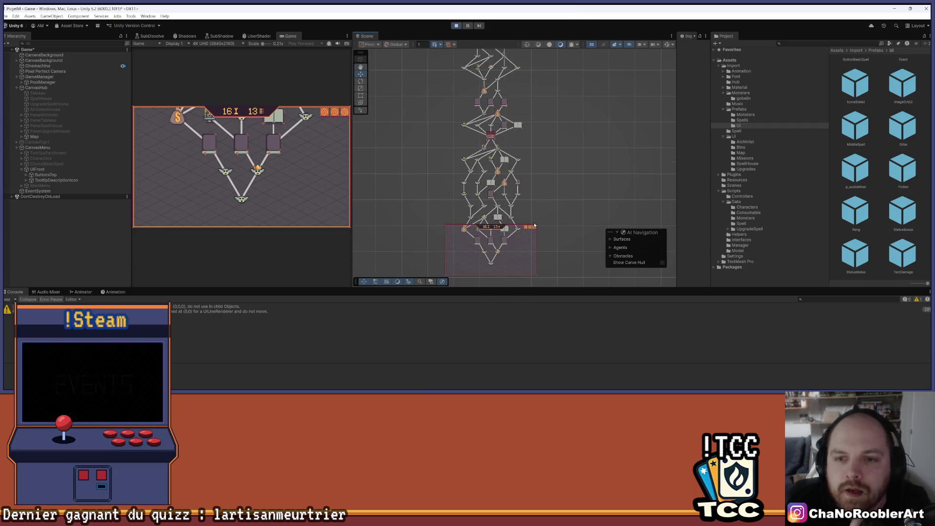
scroll(536, 161, up, 1)
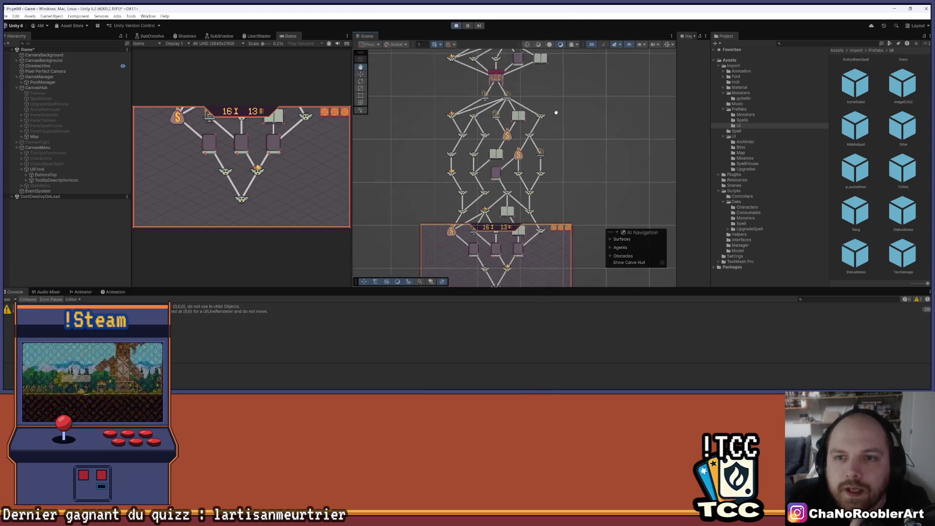
drag(555, 287, 555, 350)
scroll(452, 79, down, 1)
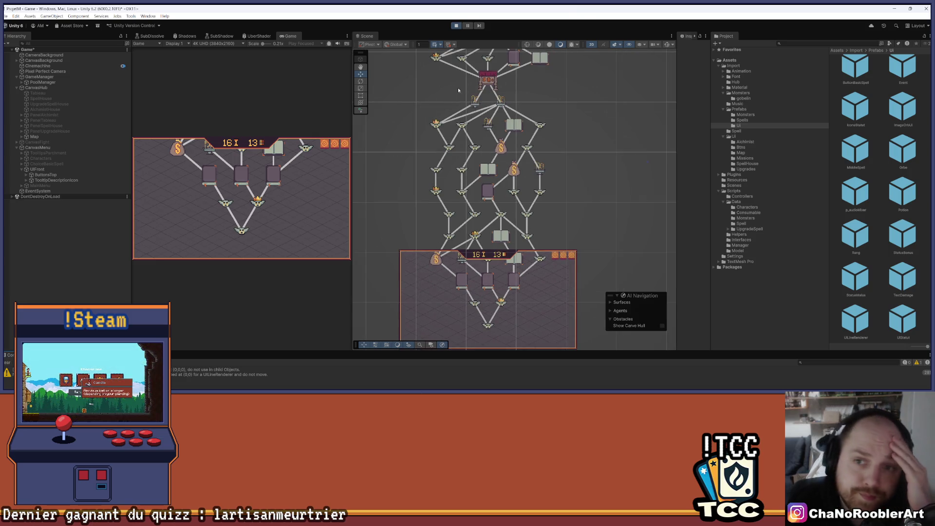
scroll(459, 90, down, 4)
scroll(513, 138, up, 4)
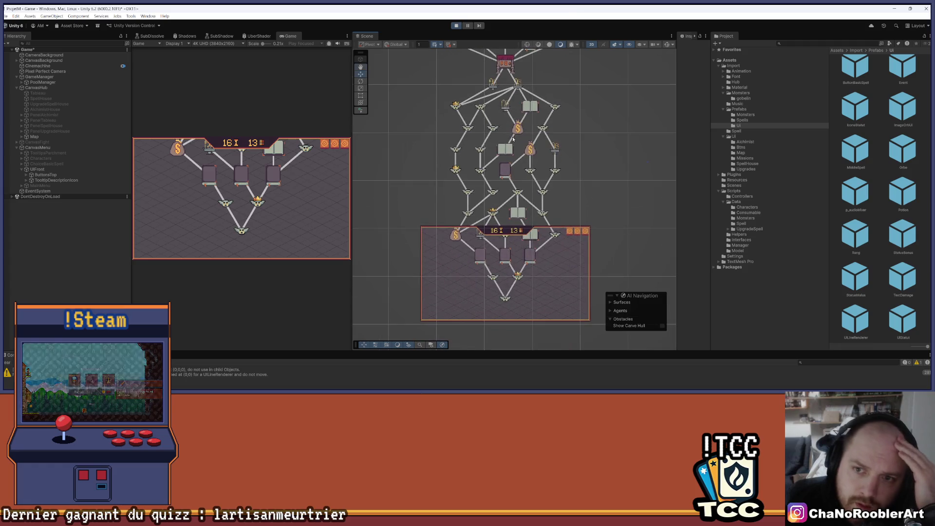
scroll(549, 79, up, 3)
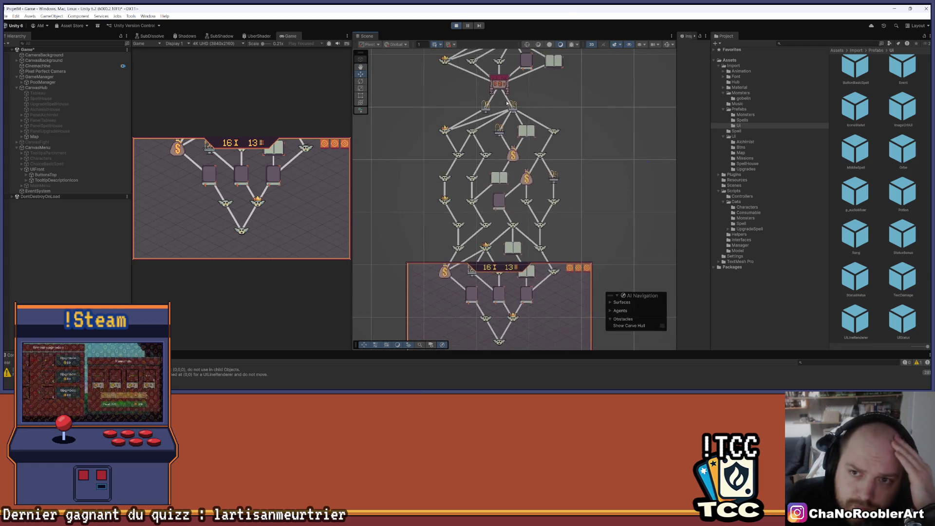
scroll(499, 83, up, 1)
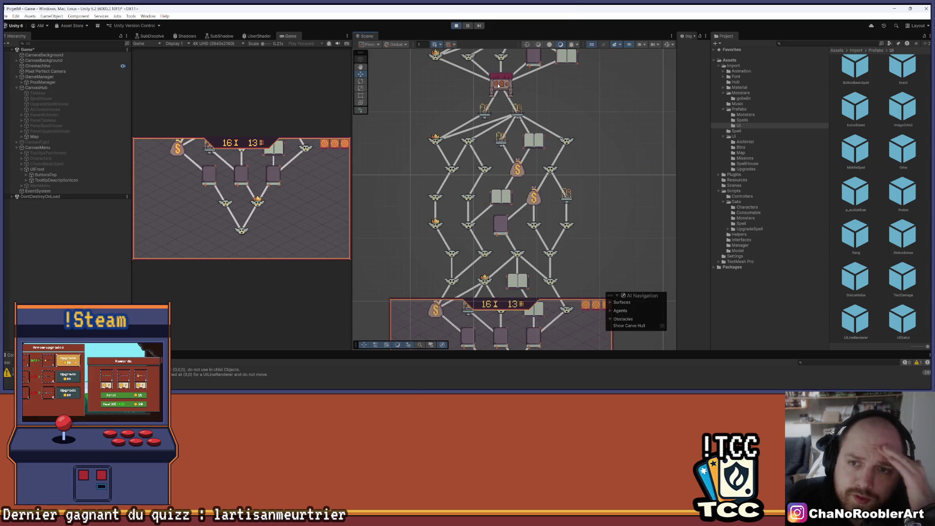
scroll(483, 104, down, 1)
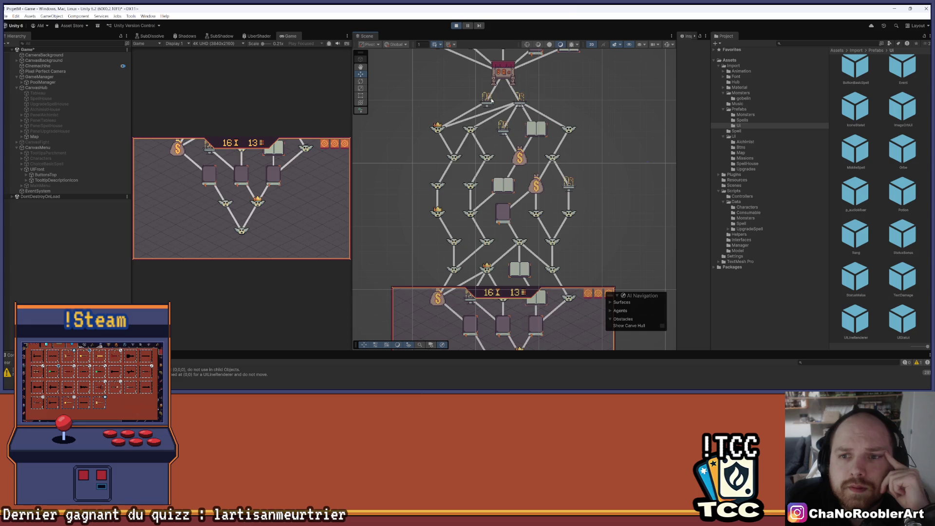
scroll(534, 111, down, 3)
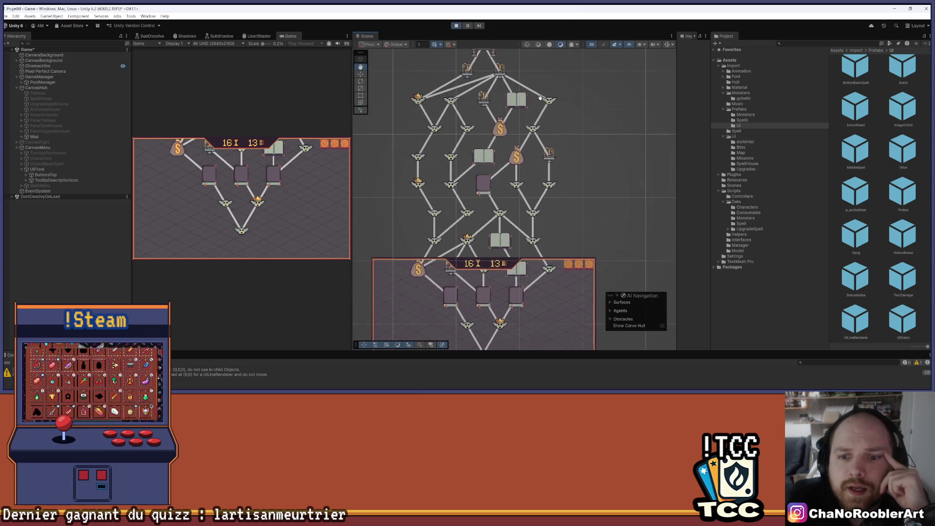
scroll(555, 166, down, 1)
drag(553, 138, 553, 145)
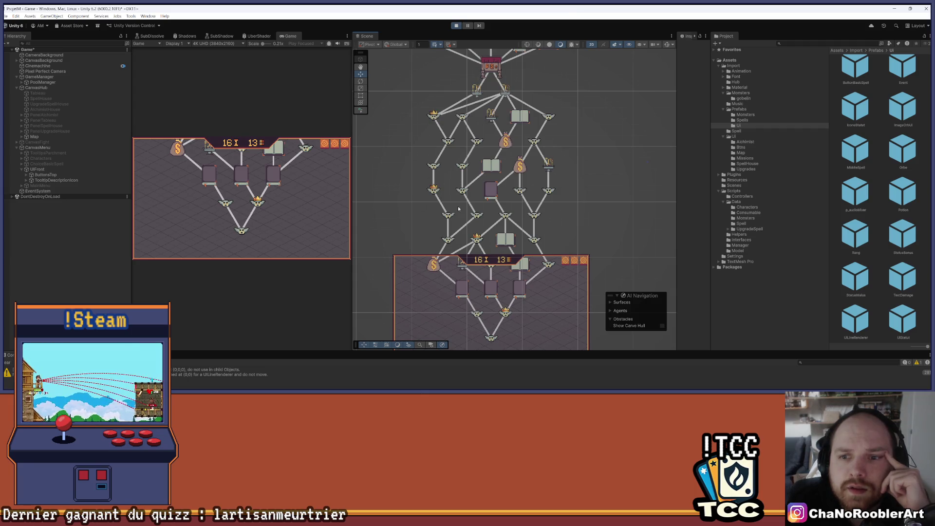
scroll(500, 238, up, 1)
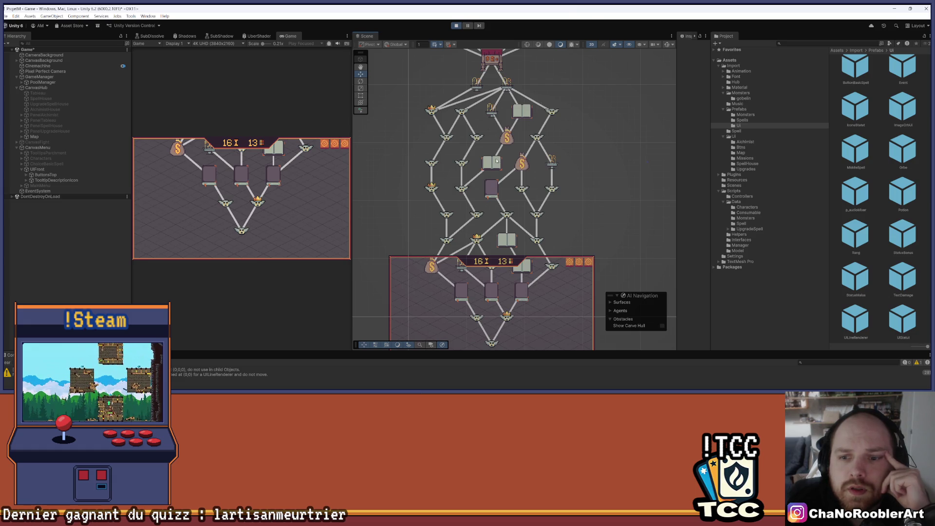
drag(539, 263, 546, 244)
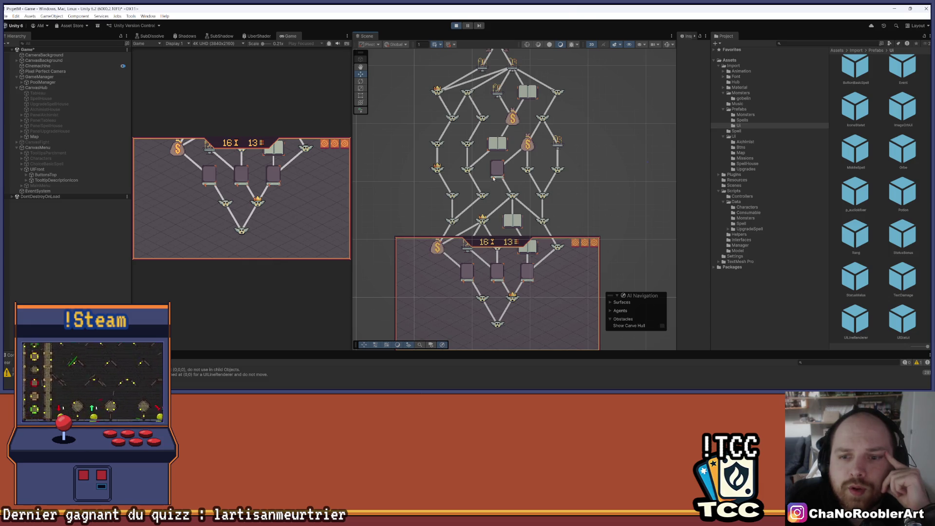
drag(495, 180, 503, 126)
scroll(530, 224, up, 3)
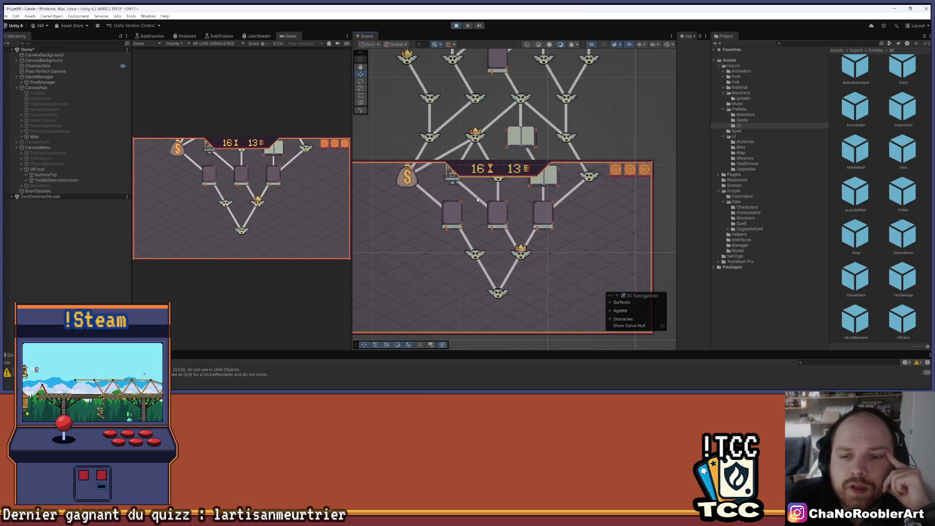
scroll(444, 222, down, 5)
drag(527, 161, 527, 193)
scroll(527, 194, down, 3)
scroll(524, 175, up, 3)
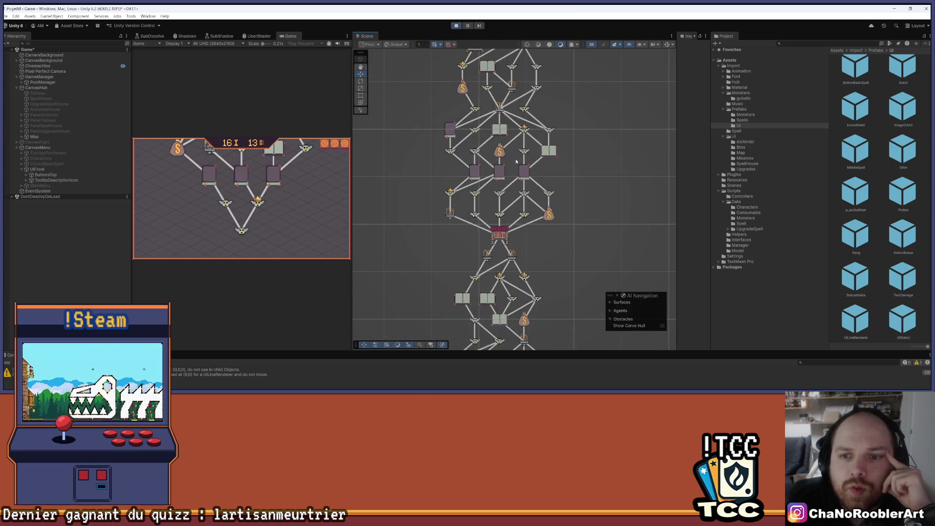
scroll(516, 161, down, 3)
scroll(501, 195, up, 3)
scroll(501, 195, down, 3)
scroll(465, 160, up, 3)
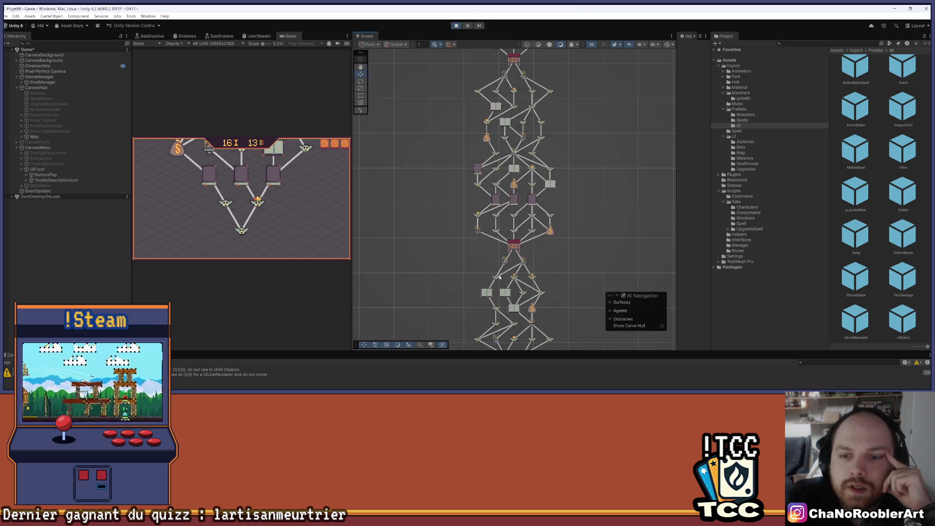
scroll(495, 235, up, 8)
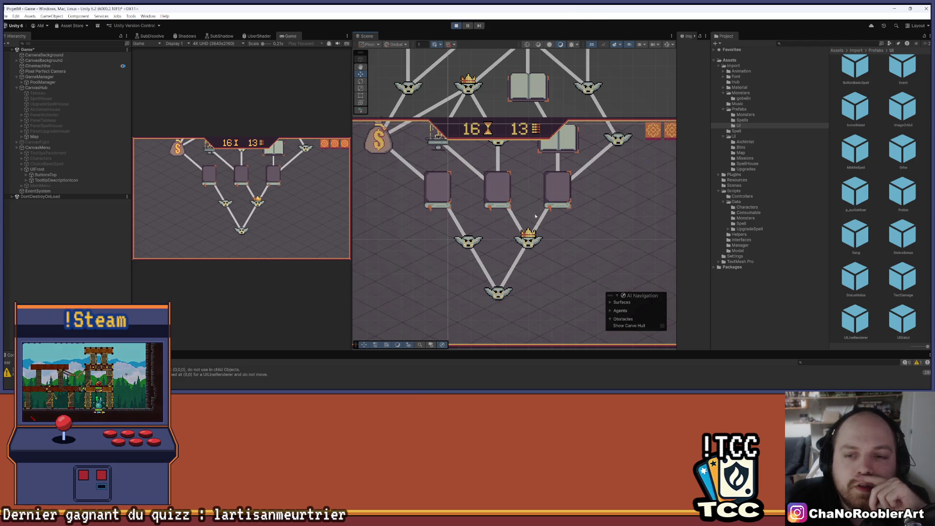
scroll(536, 263, down, 2)
scroll(483, 289, up, 1)
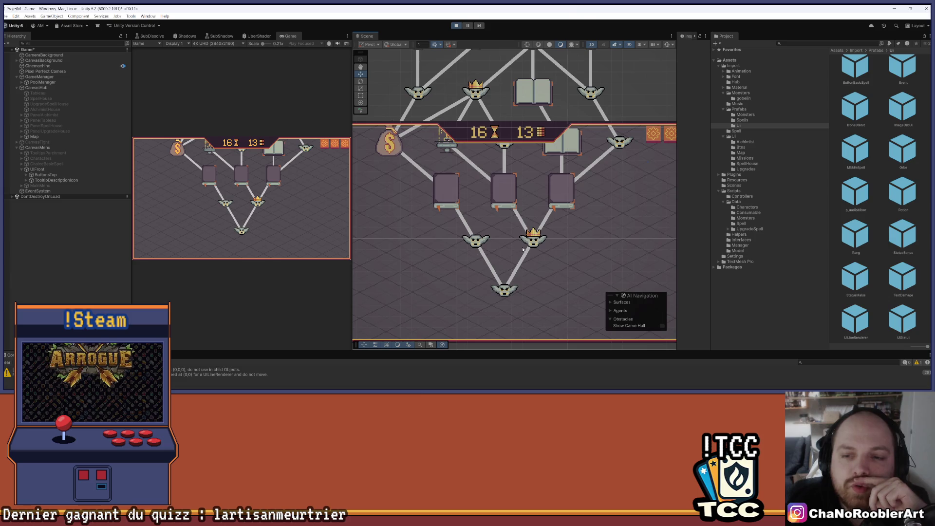
scroll(492, 288, down, 3)
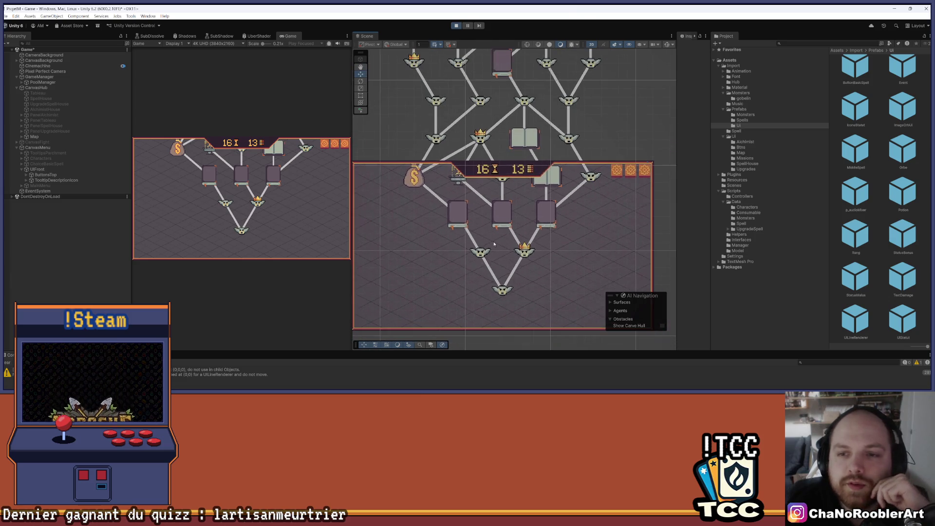
scroll(528, 258, up, 3)
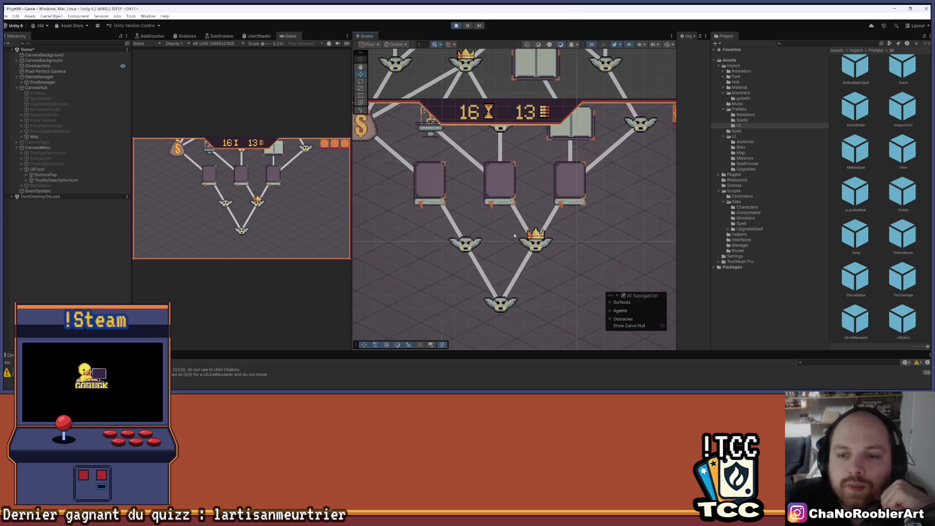
scroll(542, 259, down, 3)
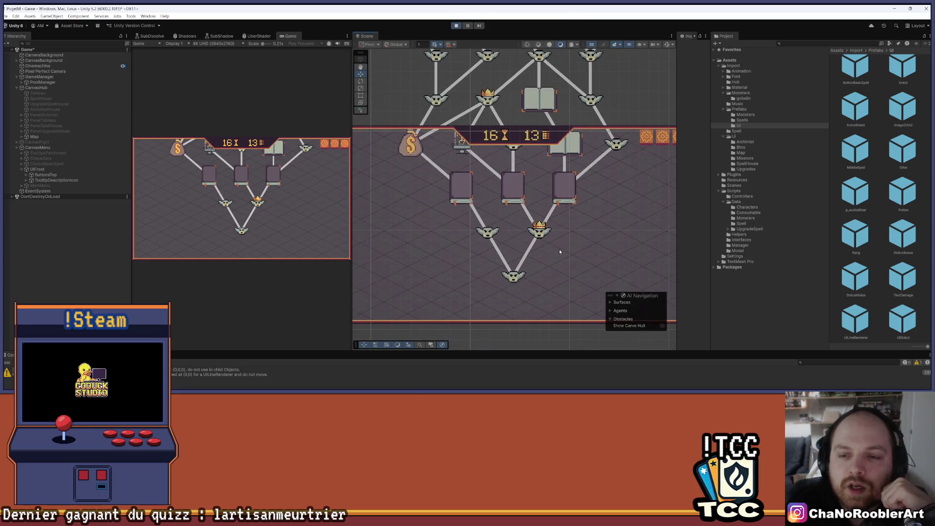
drag(554, 259, 541, 266)
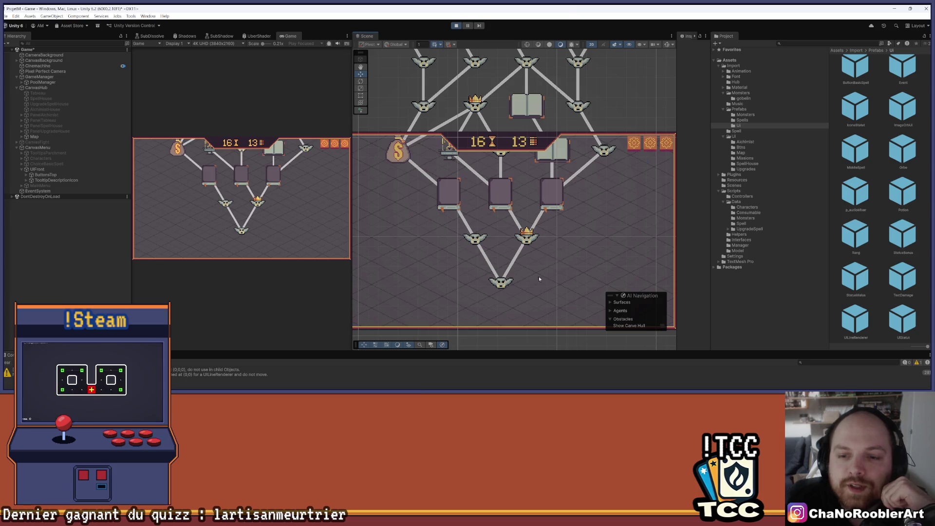
drag(595, 179, 580, 250)
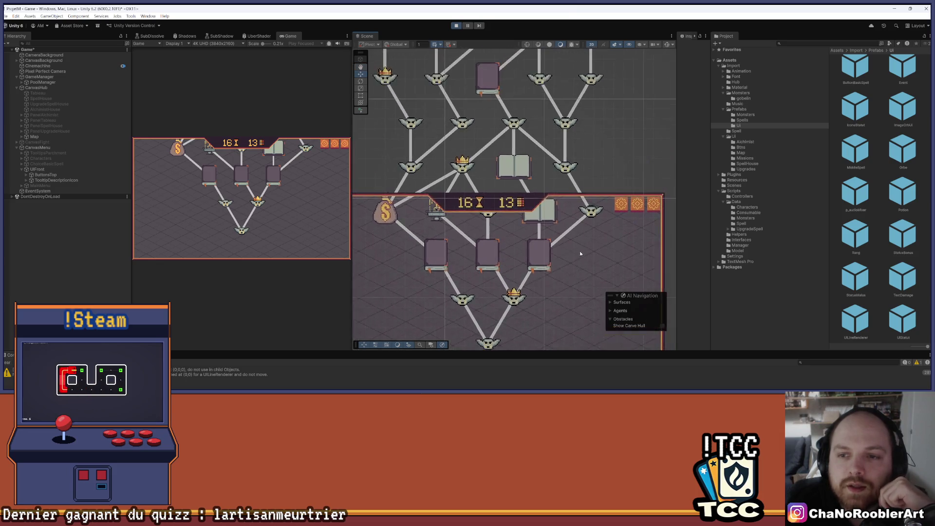
scroll(585, 263, down, 1)
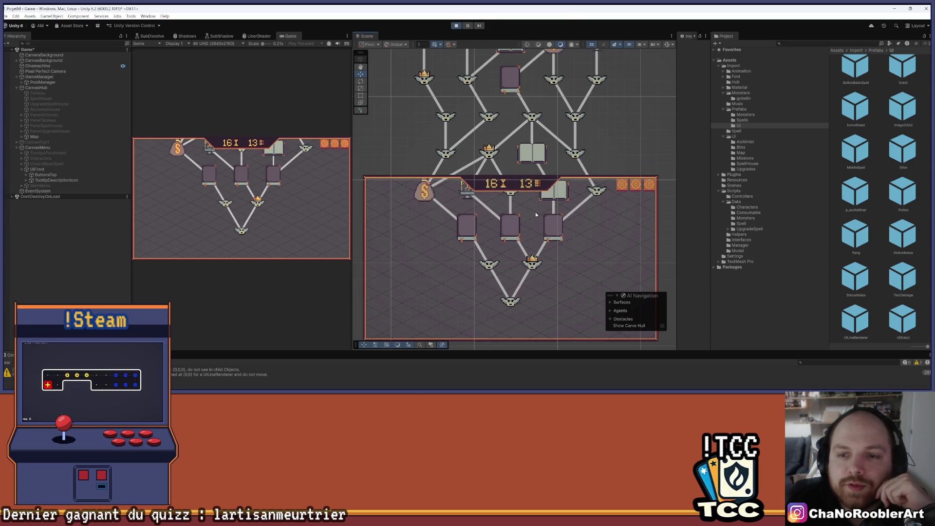
mouse_move(615, 116)
mouse_down()
mouse_move(606, 161)
mouse_move(549, 140)
mouse_up()
scroll(584, 131, down, 5)
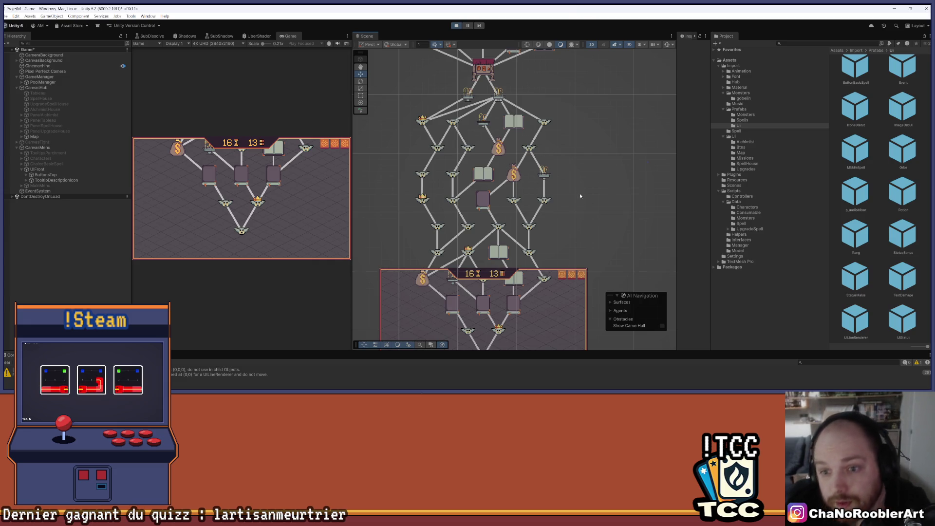
scroll(565, 151, down, 2)
drag(566, 121, 556, 189)
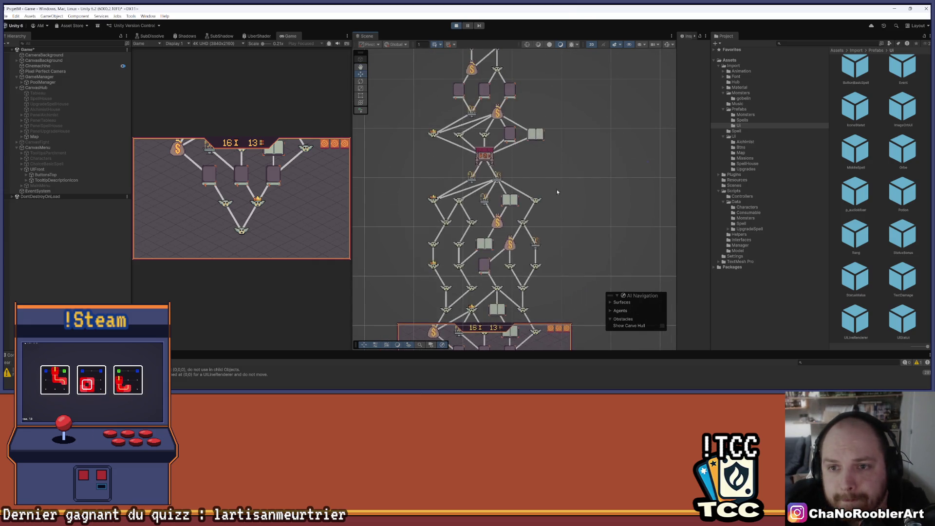
scroll(560, 167, down, 3)
scroll(544, 105, up, 3)
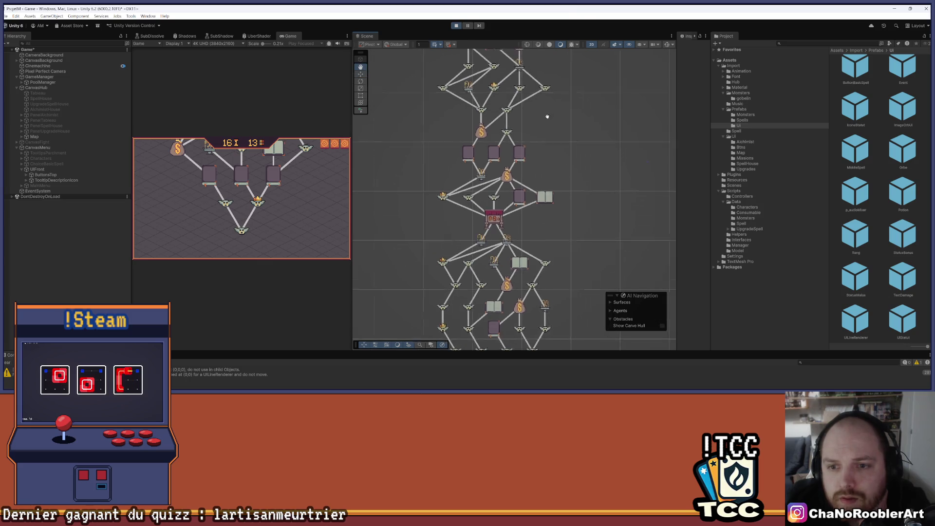
scroll(556, 203, down, 5)
scroll(511, 308, up, 5)
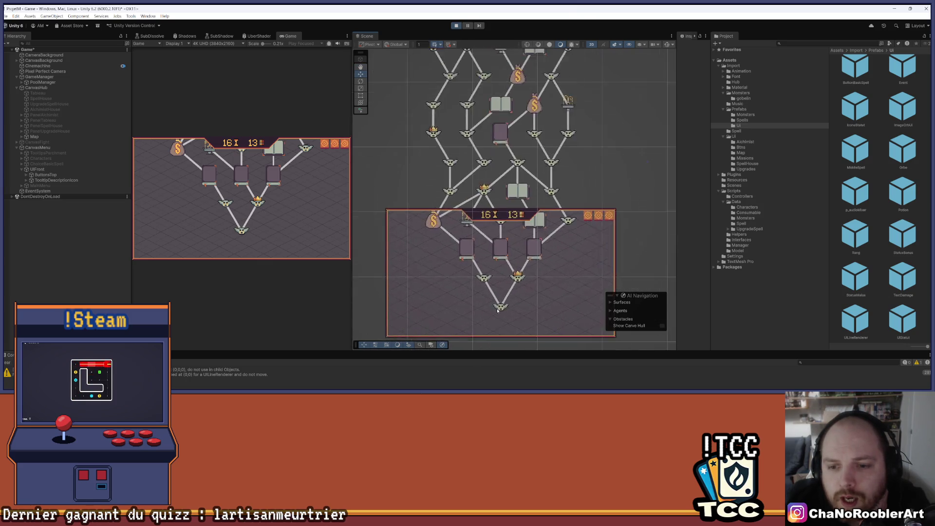
scroll(498, 310, up, 2)
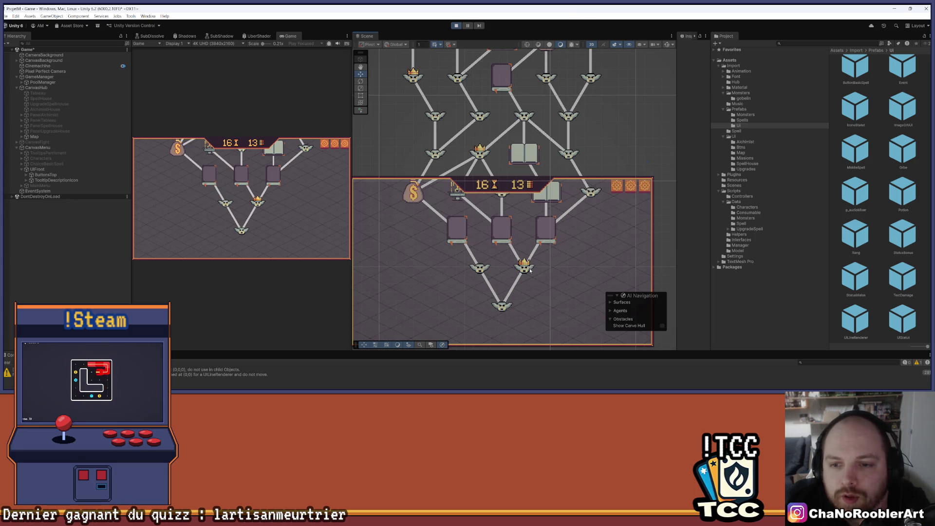
scroll(560, 270, up, 2)
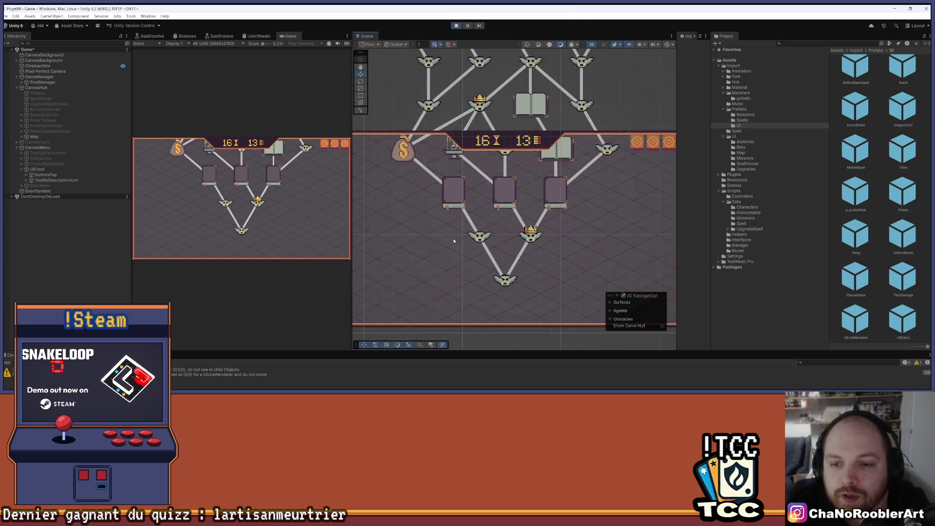
scroll(551, 218, down, 2)
mouse_move(589, 107)
mouse_down()
mouse_move(571, 151)
mouse_move(568, 249)
mouse_up()
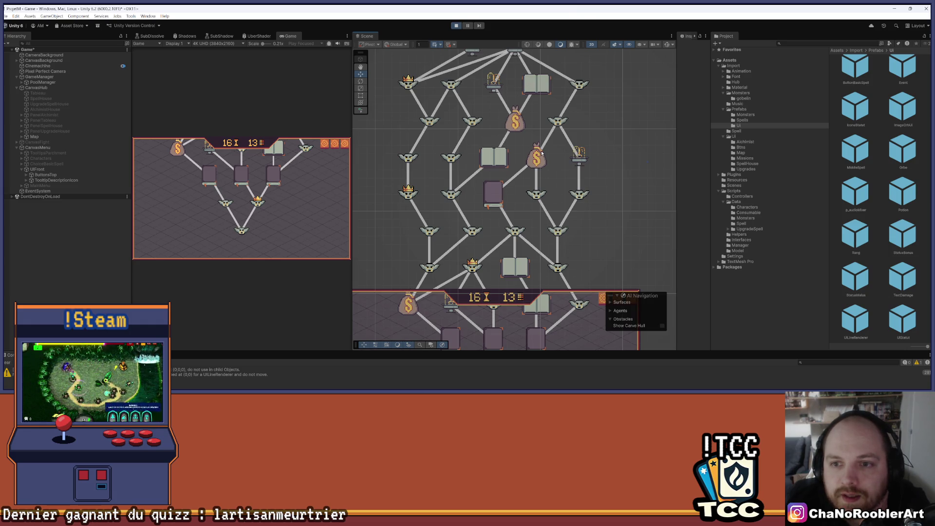
scroll(520, 117, down, 2)
drag(481, 152, 477, 176)
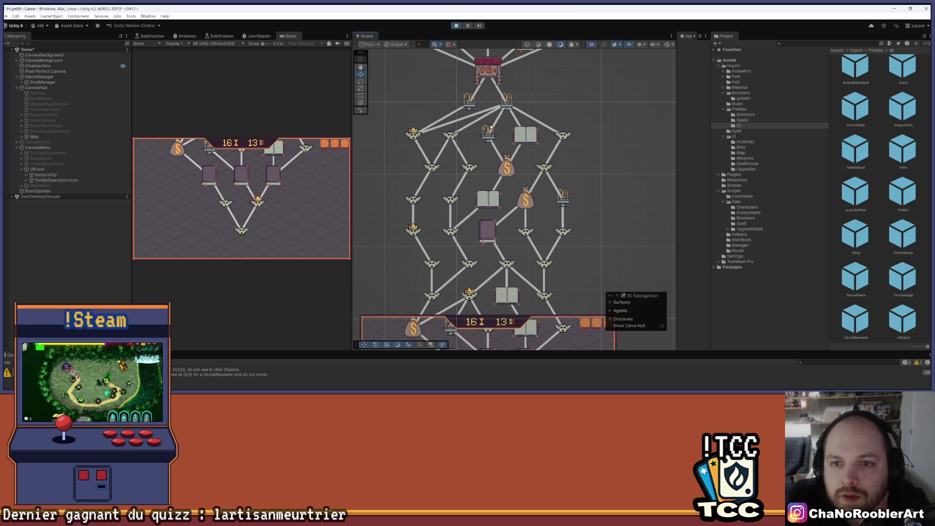
scroll(559, 127, up, 2)
scroll(559, 127, up, 1)
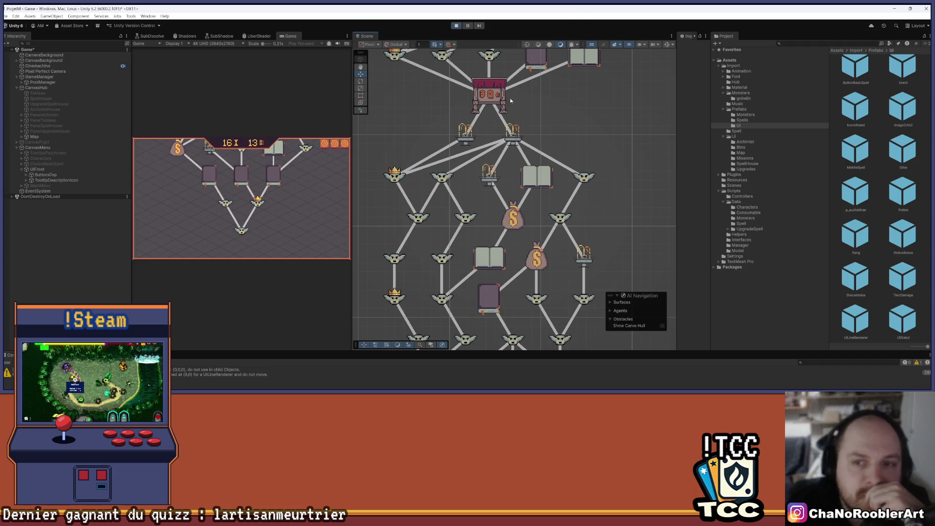
drag(463, 105, 461, 166)
scroll(460, 166, down, 1)
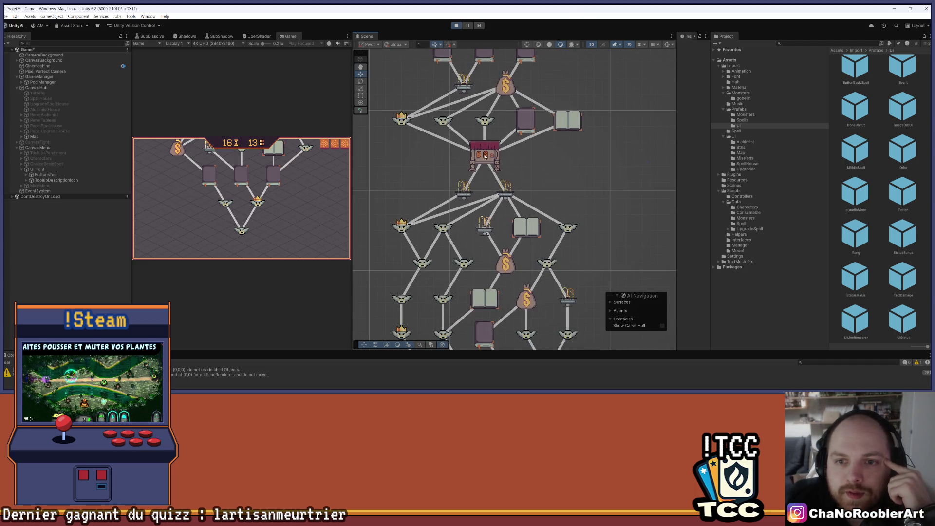
scroll(509, 64, down, 5)
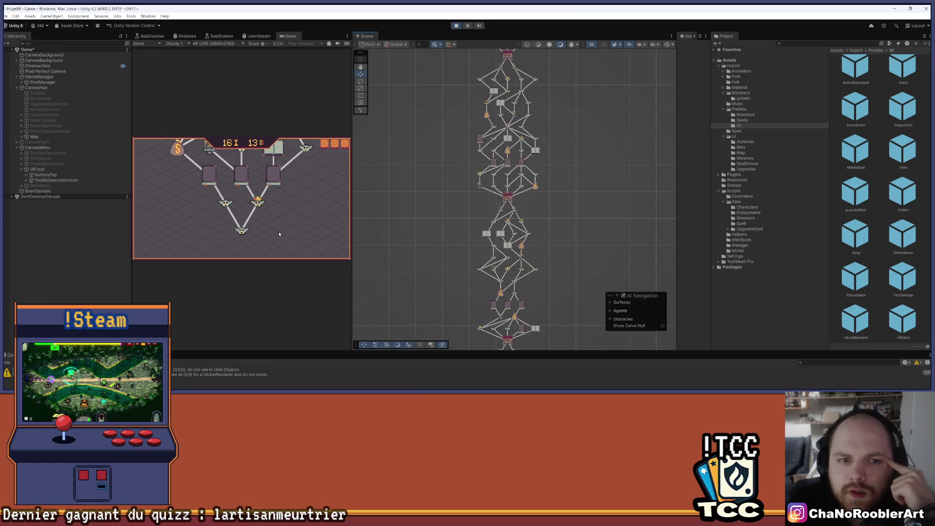
scroll(496, 149, up, 2)
mouse_move(496, 148)
mouse_down()
mouse_move(463, 292)
mouse_move(504, 249)
mouse_up()
scroll(504, 250, down, 4)
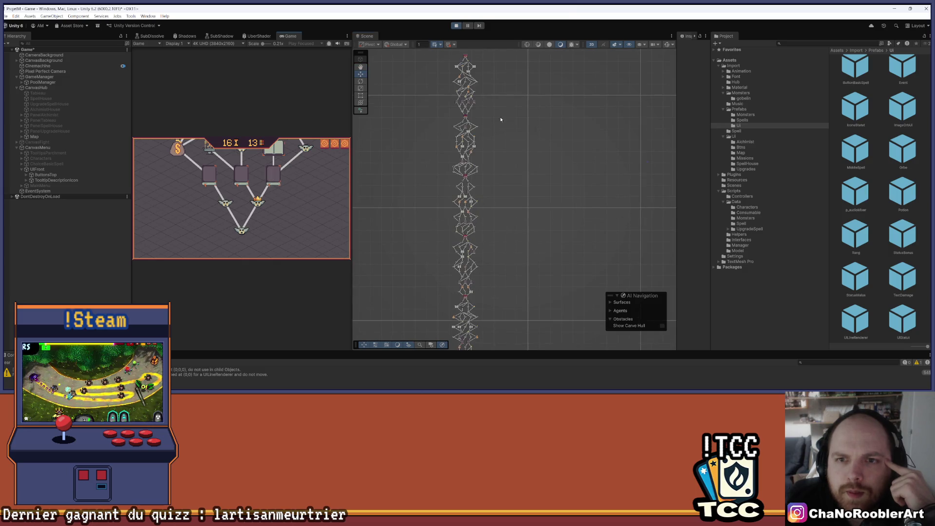
scroll(511, 244, down, 5)
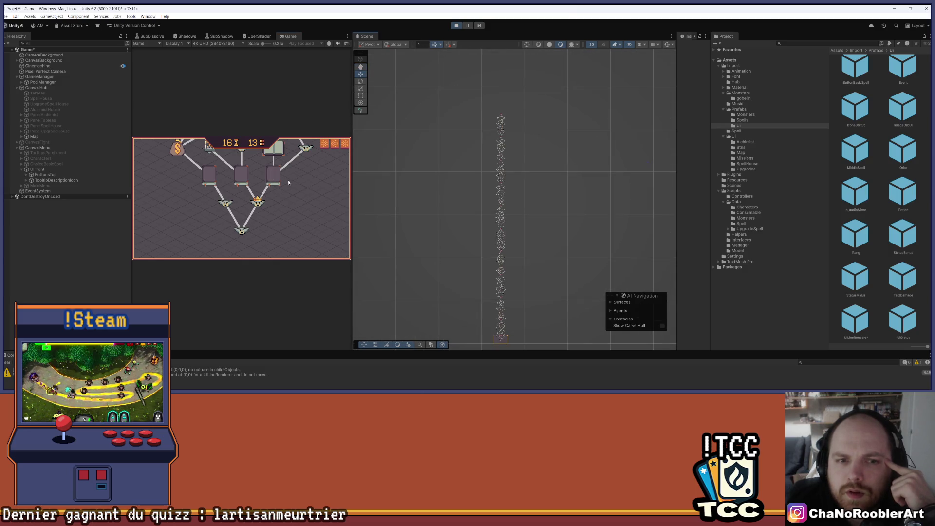
scroll(511, 171, up, 5)
mouse_move(508, 89)
mouse_down()
mouse_move(511, 209)
mouse_move(489, 104)
mouse_move(493, 257)
mouse_move(514, 172)
mouse_up()
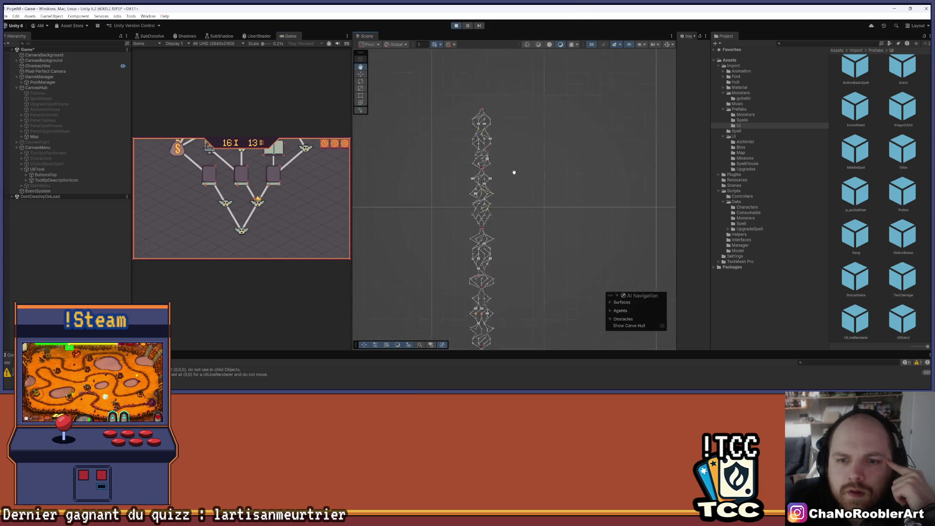
scroll(514, 172, up, 3)
scroll(511, 199, up, 4)
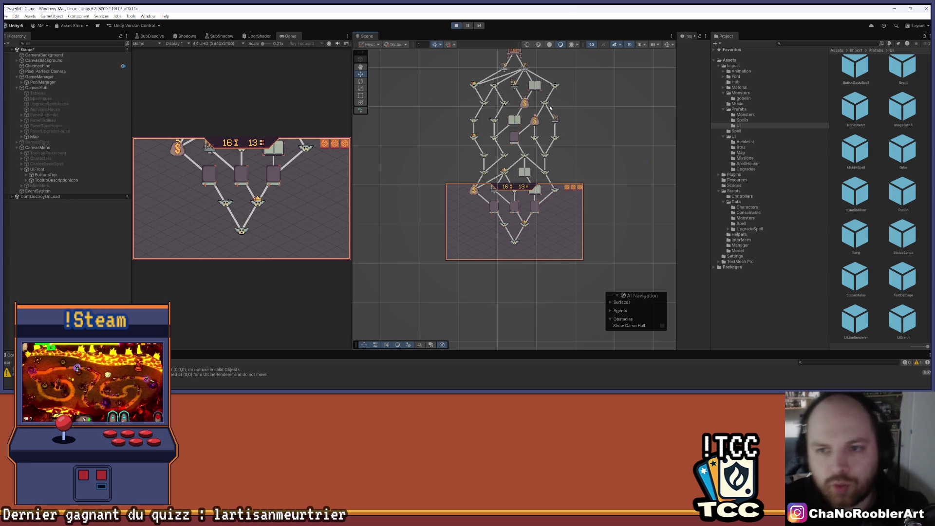
mouse_move(607, 87)
mouse_down()
mouse_move(553, 153)
mouse_move(573, 142)
mouse_move(530, 202)
mouse_move(536, 135)
mouse_move(526, 205)
mouse_move(440, 261)
mouse_move(560, 155)
mouse_up()
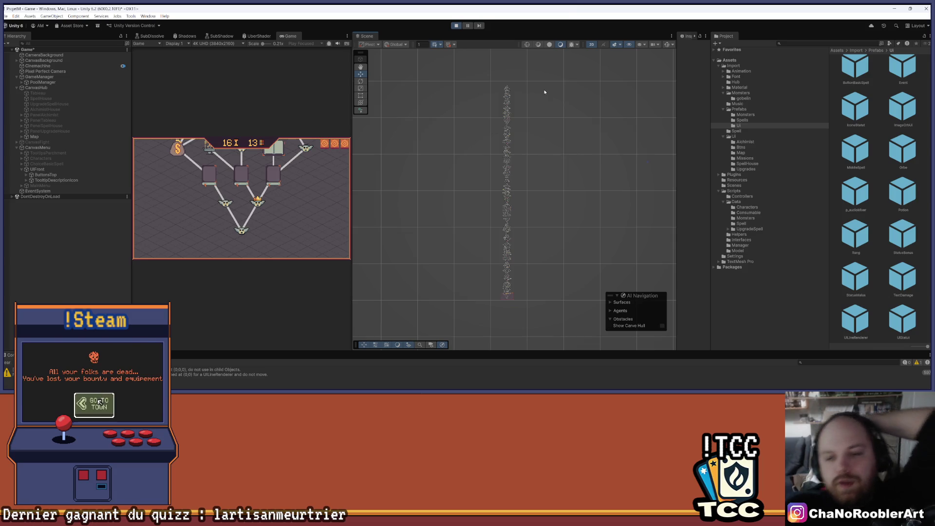
- Pan and zoom the Scene view up to the chest node at the top of the map
scroll(489, 288, up, 3)
scroll(494, 222, up, 10)
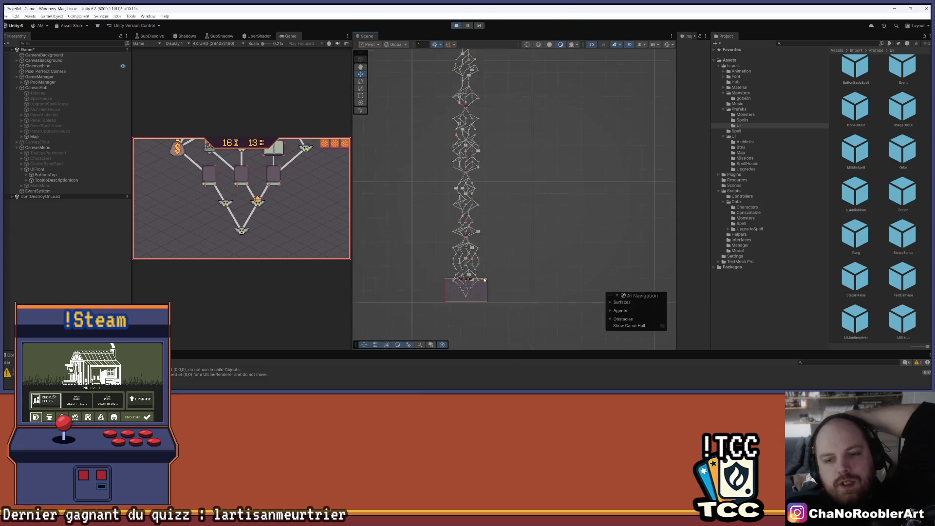
scroll(494, 223, up, 1)
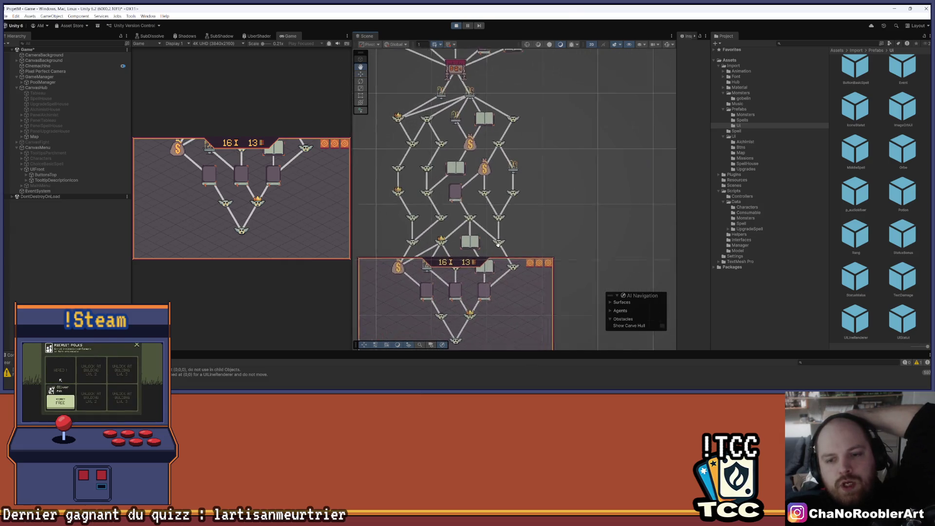
drag(495, 222, 529, 183)
scroll(573, 138, up, 1)
drag(462, 36, 467, 90)
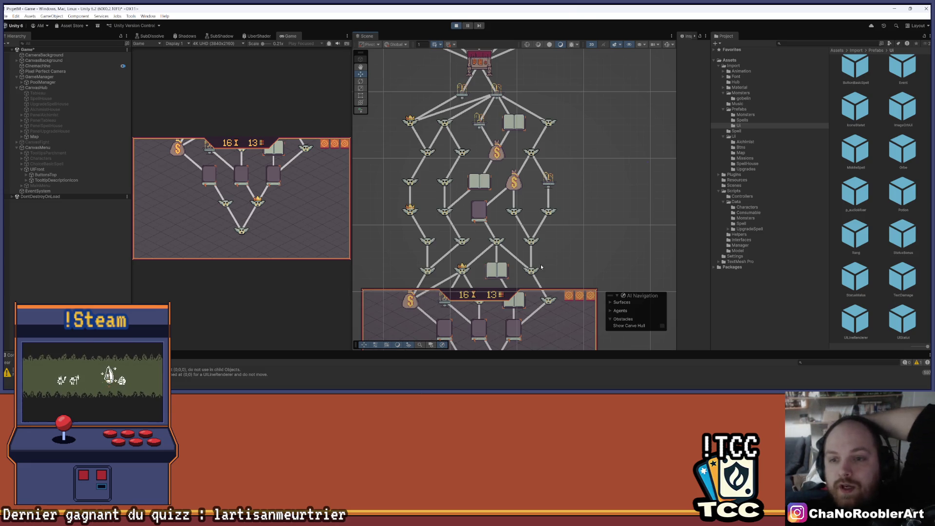
scroll(547, 123, down, 3)
scroll(548, 123, up, 2)
drag(530, 155, 513, 221)
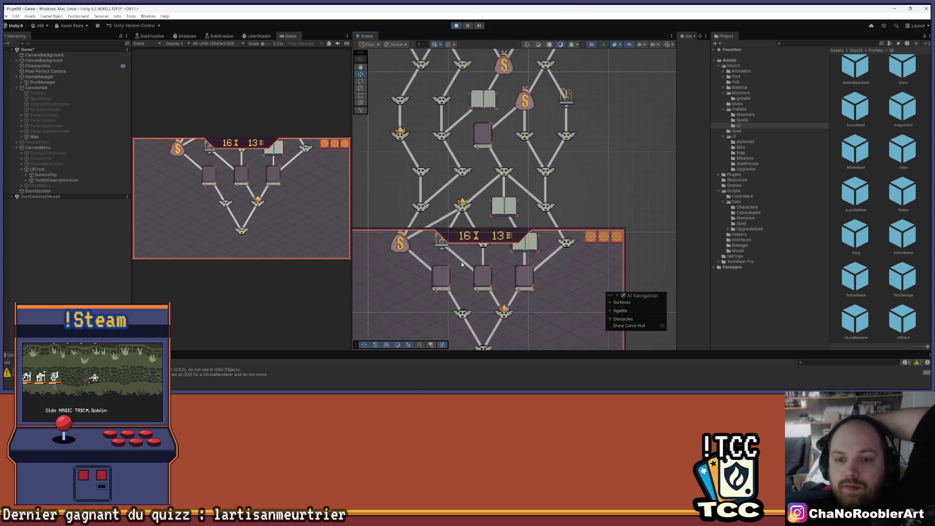
- Look along the map's lower branches, then exit Play mode
scroll(503, 169, down, 3)
scroll(483, 199, up, 2)
scroll(544, 205, down, 1)
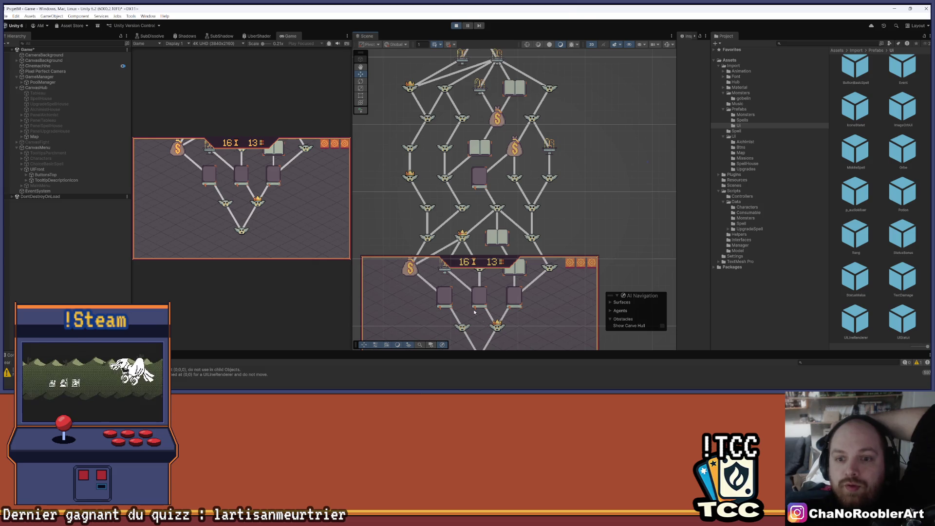
drag(452, 108, 413, 186)
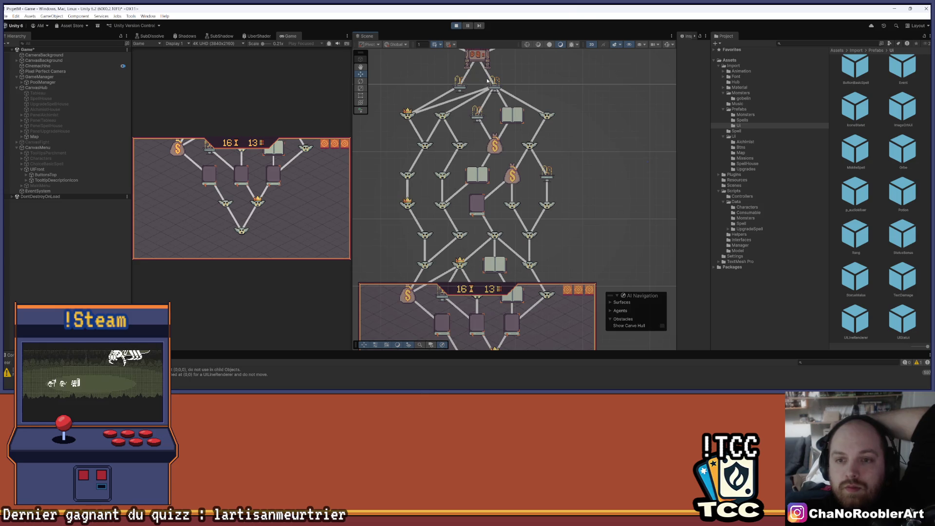
drag(513, 82, 502, 176)
drag(511, 209, 508, 171)
mouse_move(504, 73)
mouse_down()
mouse_move(500, 154)
mouse_move(460, 105)
mouse_move(537, 171)
mouse_up()
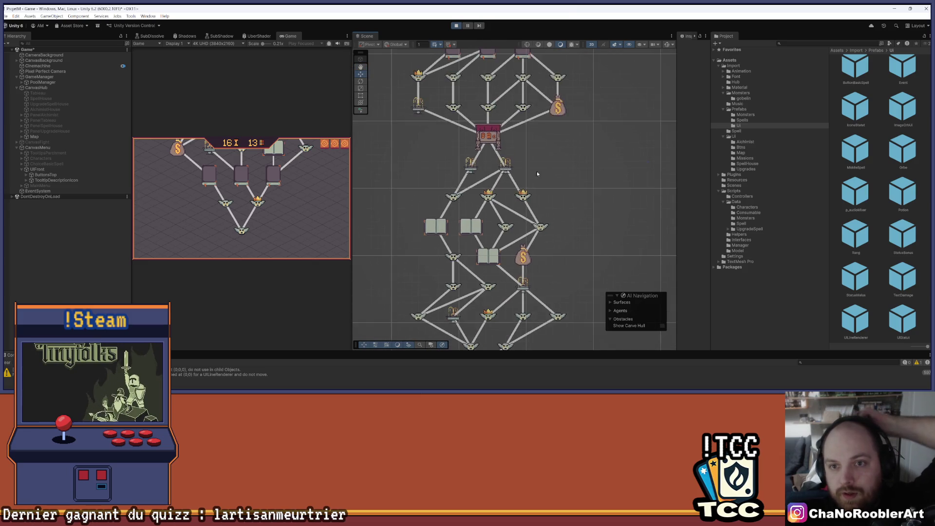
scroll(522, 143, down, 3)
click(456, 25)
- Go to the GenerateNodes implementation in MapManager.cs and expand its collapsed body
click(505, 387)
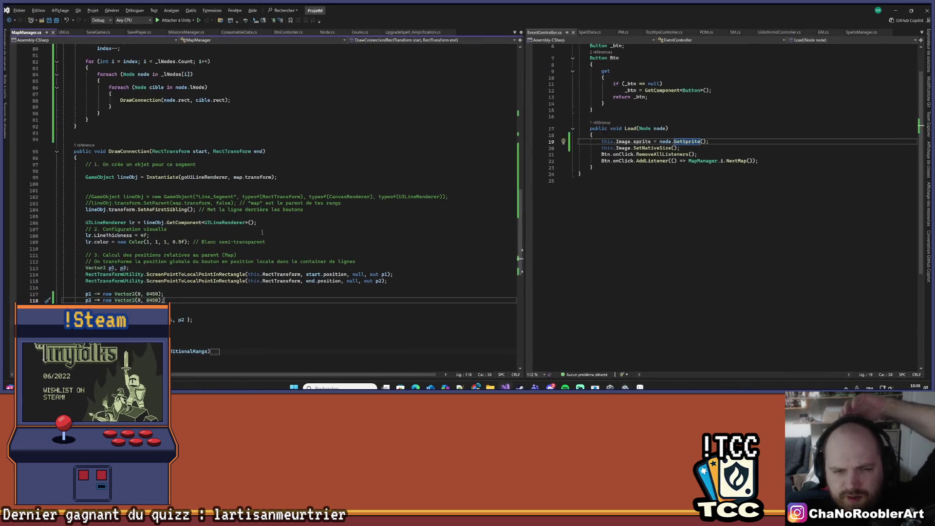
scroll(148, 234, up, 3)
scroll(148, 235, up, 4)
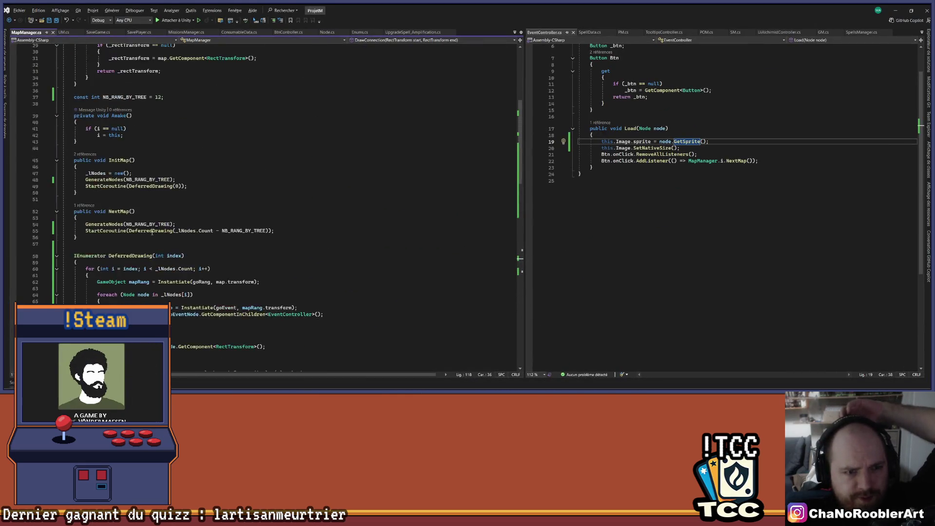
right_click(117, 185)
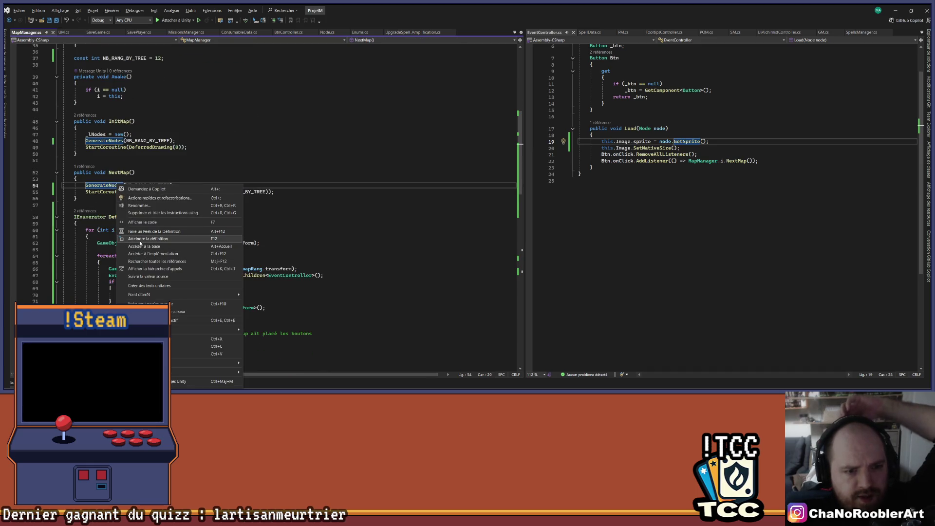
click(143, 239)
click(57, 207)
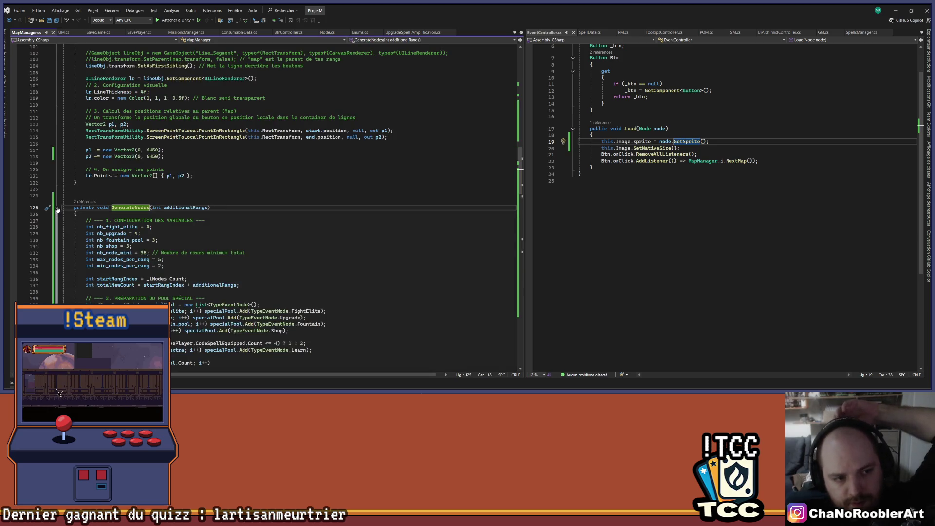
scroll(199, 290, down, 3)
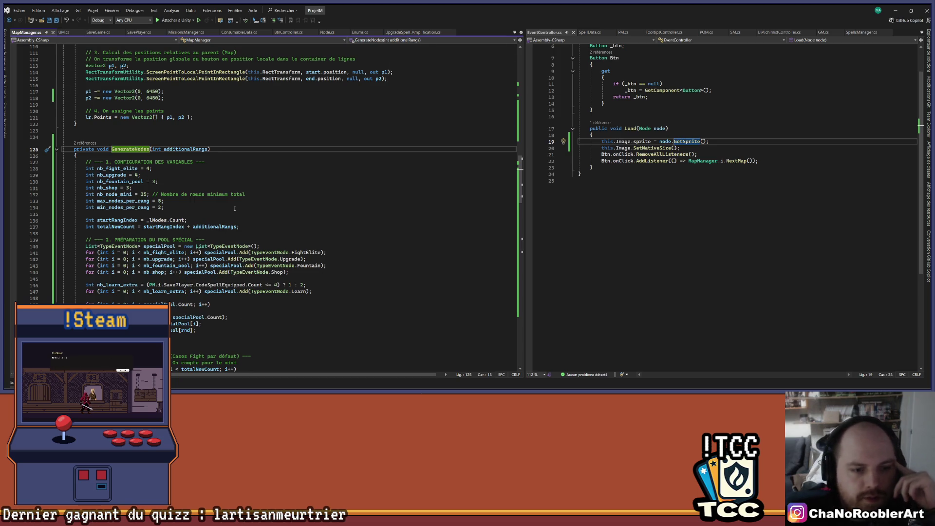
scroll(235, 209, down, 5)
scroll(281, 208, down, 10)
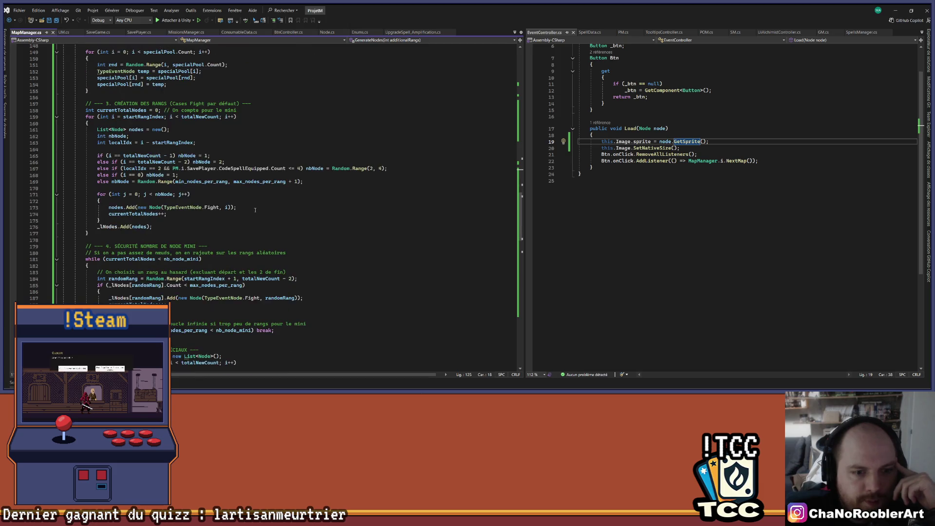
scroll(257, 207, up, 11)
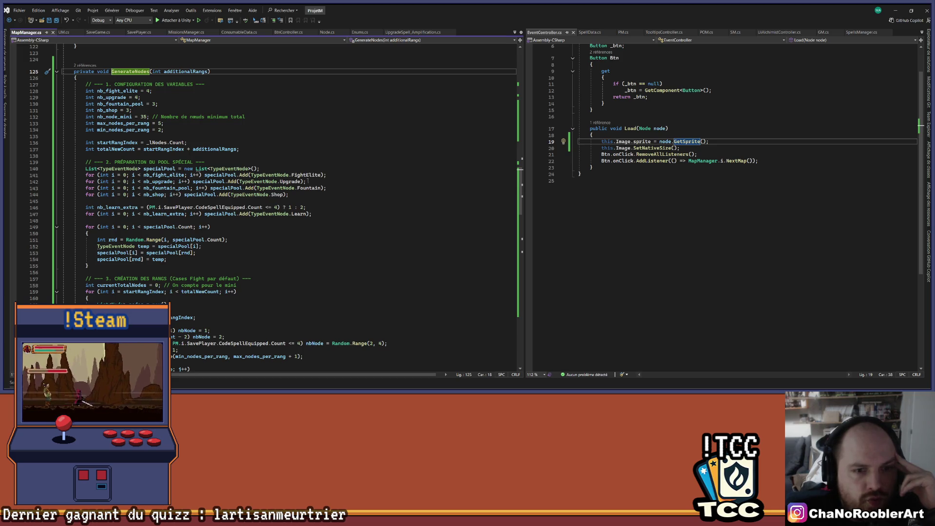
scroll(346, 176, down, 7)
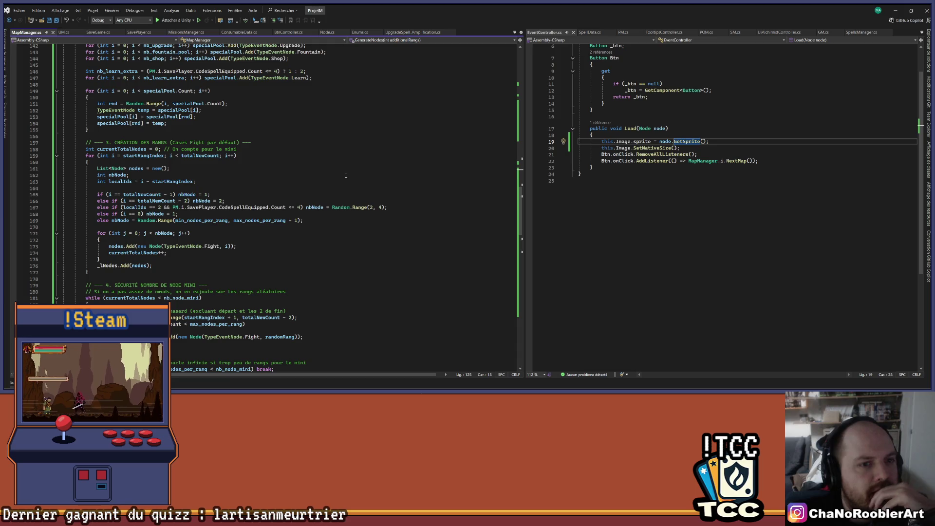
scroll(283, 194, down, 4)
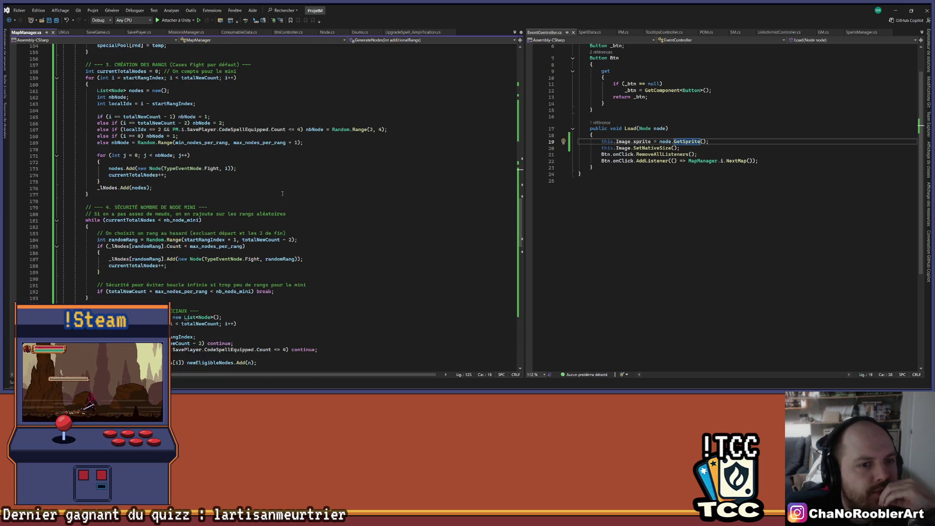
scroll(282, 193, down, 5)
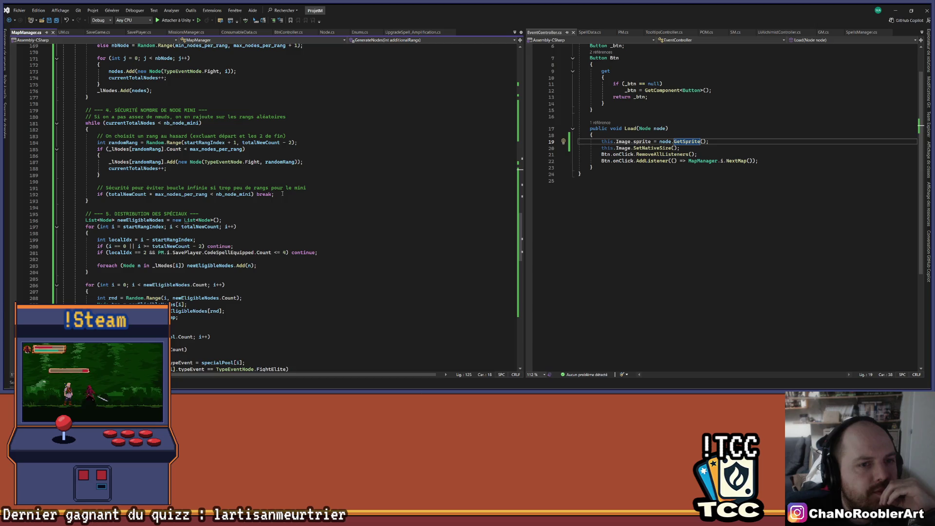
scroll(282, 194, down, 3)
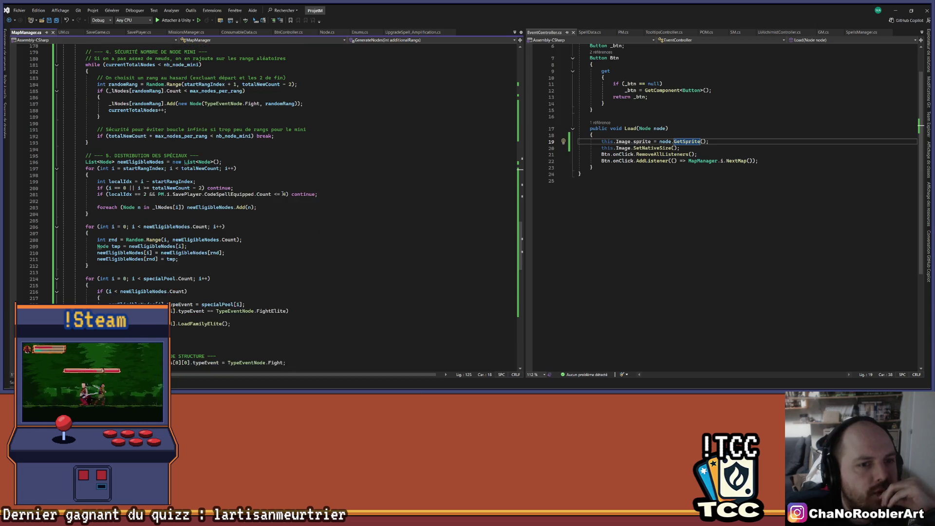
scroll(282, 193, down, 7)
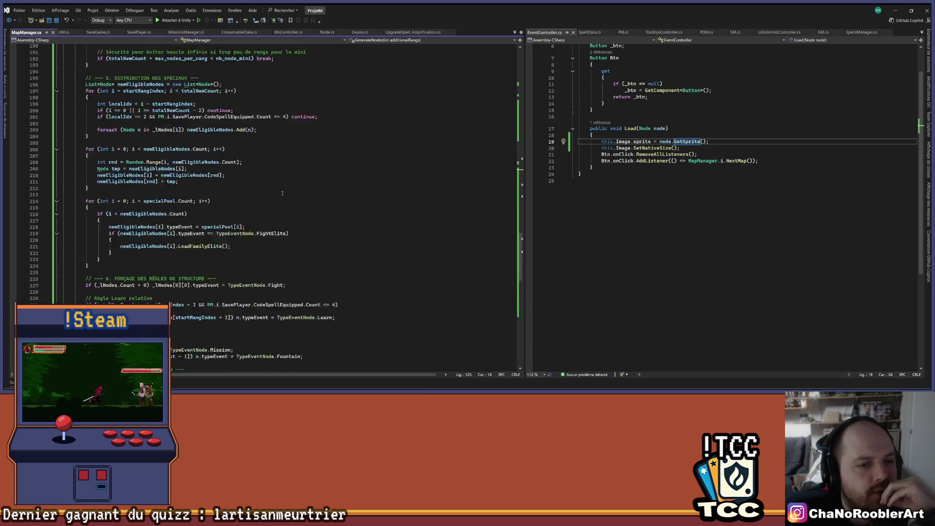
scroll(282, 193, down, 9)
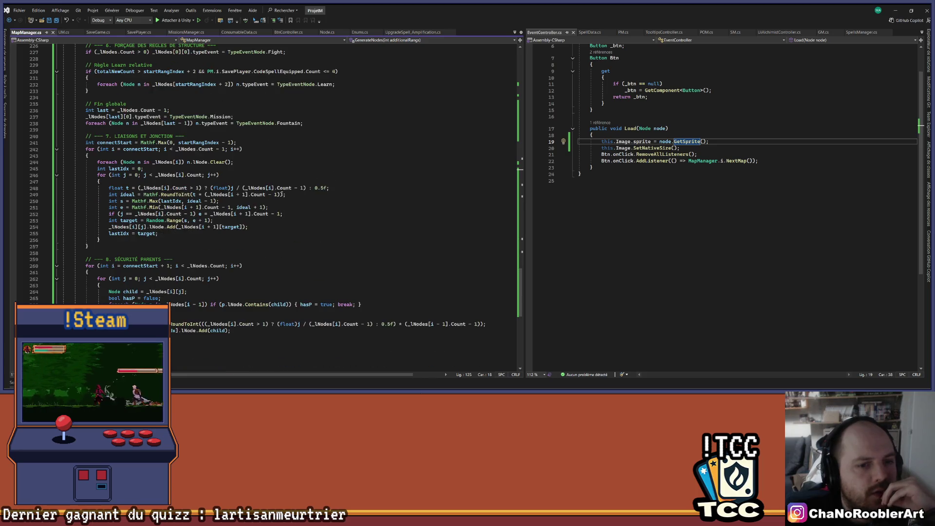
scroll(282, 194, up, 4)
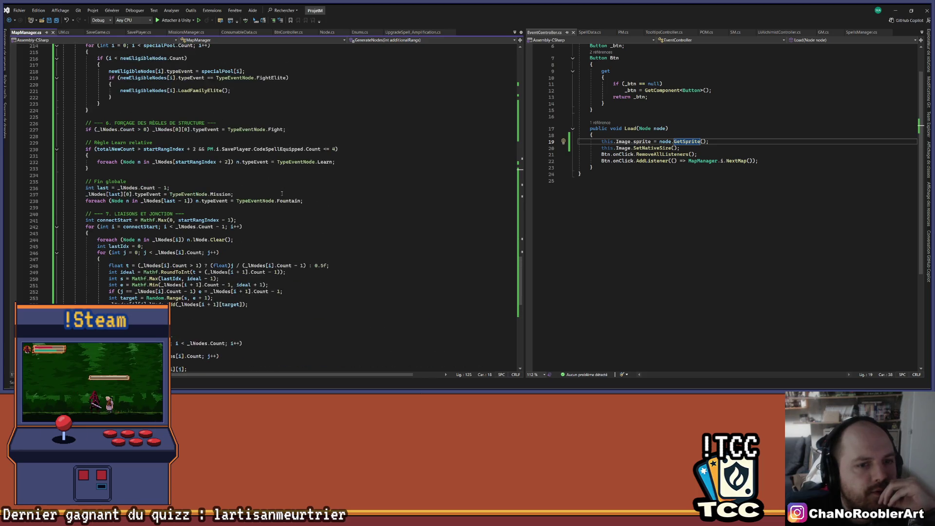
scroll(281, 194, up, 4)
scroll(282, 193, up, 4)
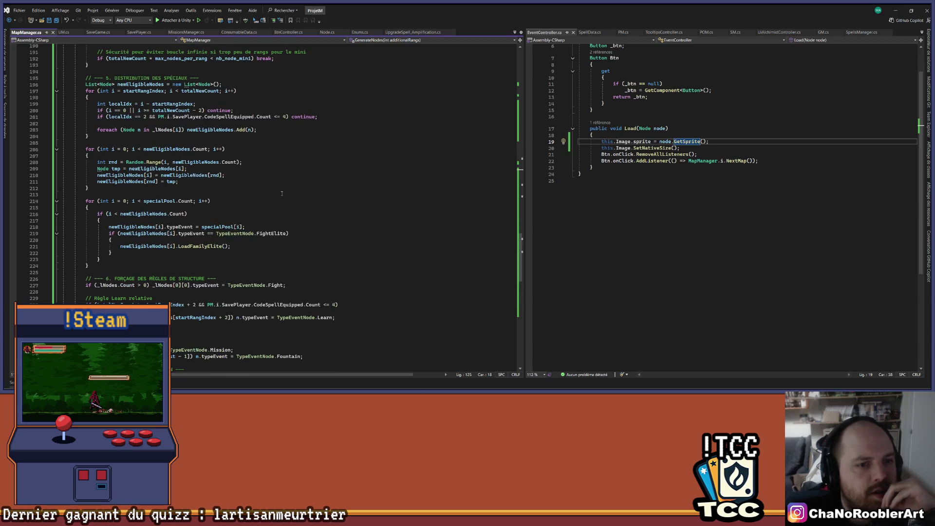
scroll(281, 194, up, 2)
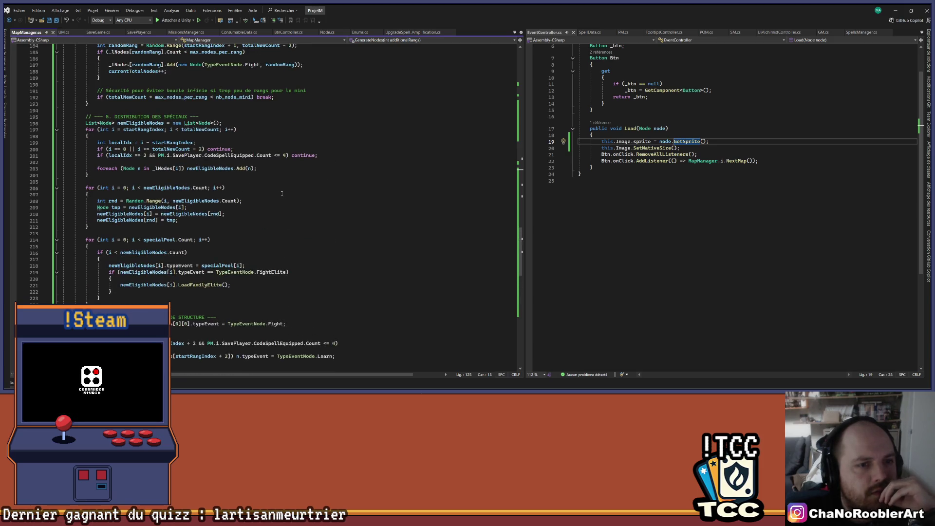
click(115, 149)
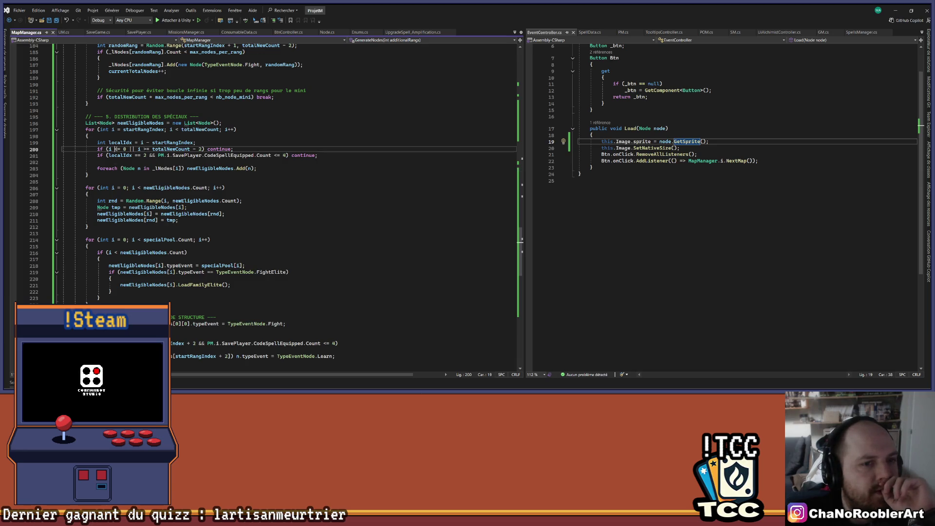
- Select the >= operator in the skip condition on line 200 of GenerateNodes
click(146, 149)
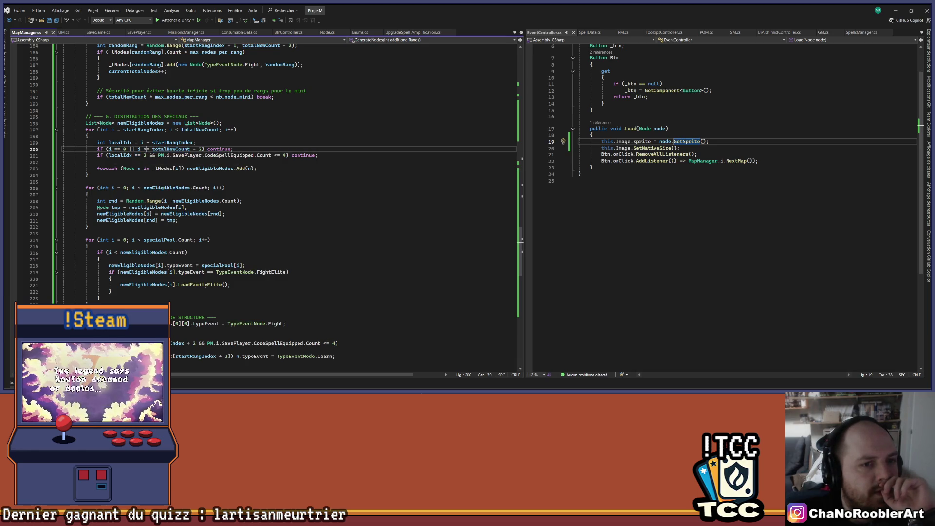
double_click(146, 149)
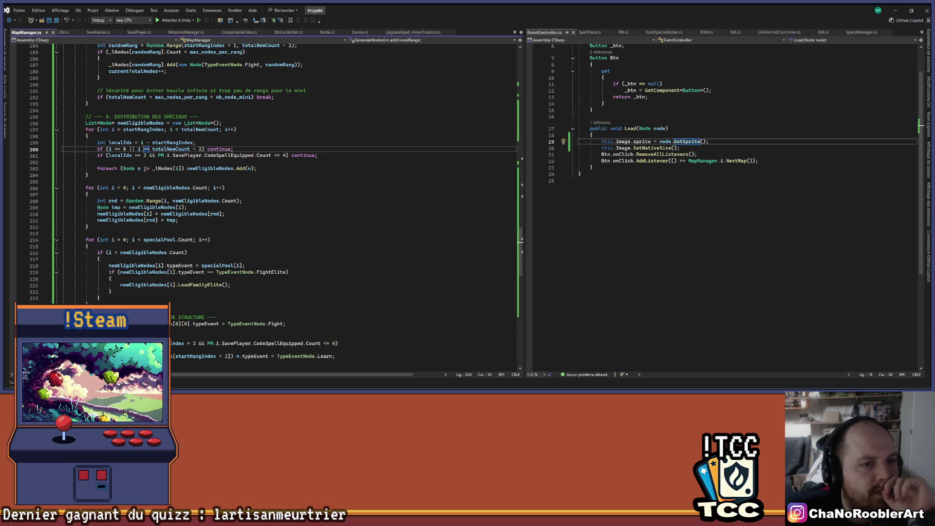
scroll(146, 168, up, 3)
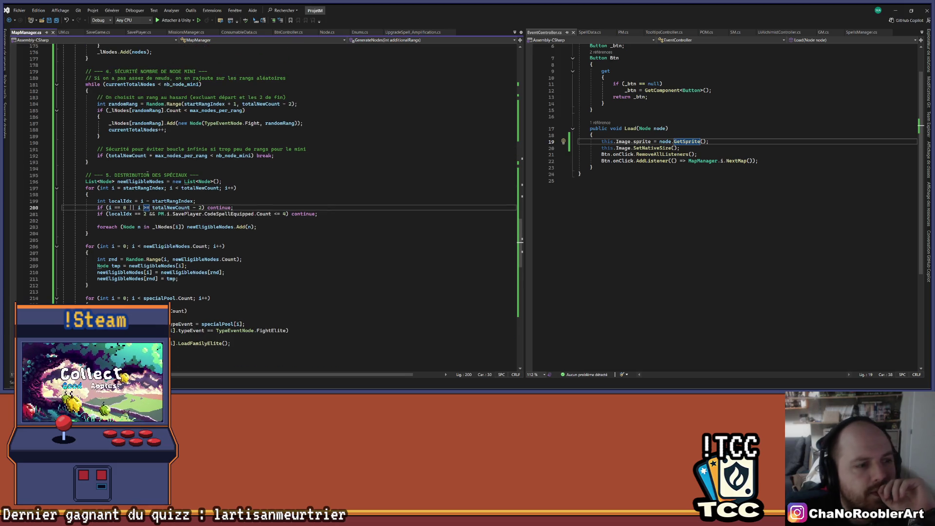